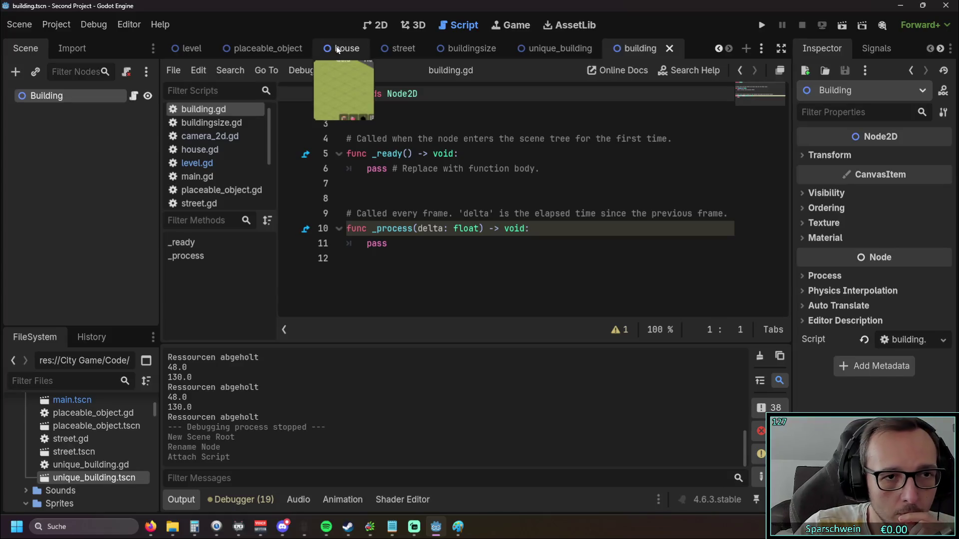
- From the building scene, show house.gd and highlight its Placeable_Object base class on line 1
click(649, 48)
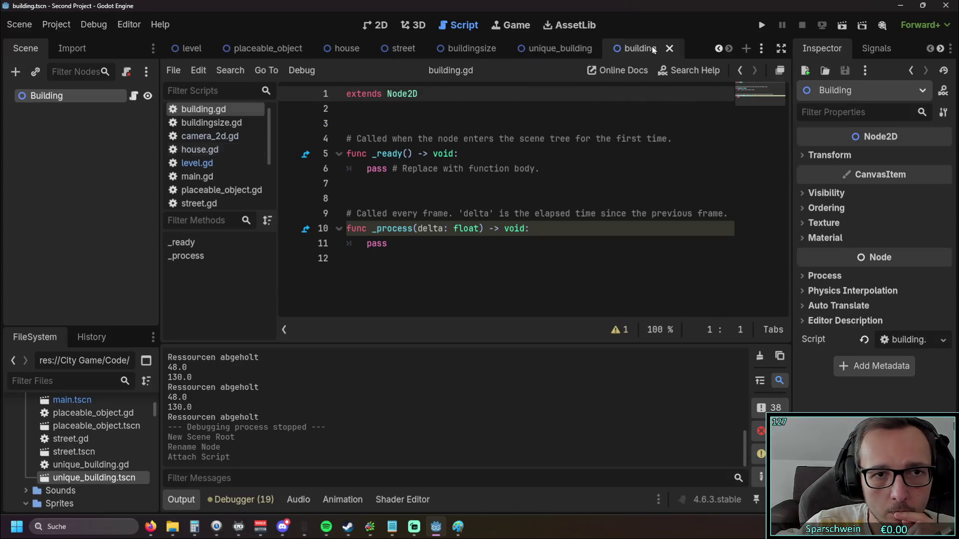
click(218, 154)
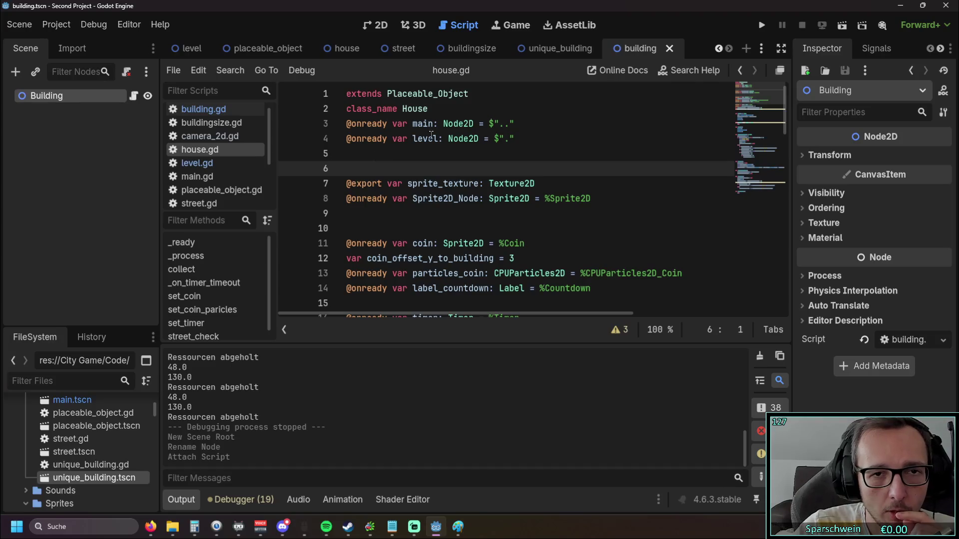
drag(468, 95, 382, 95)
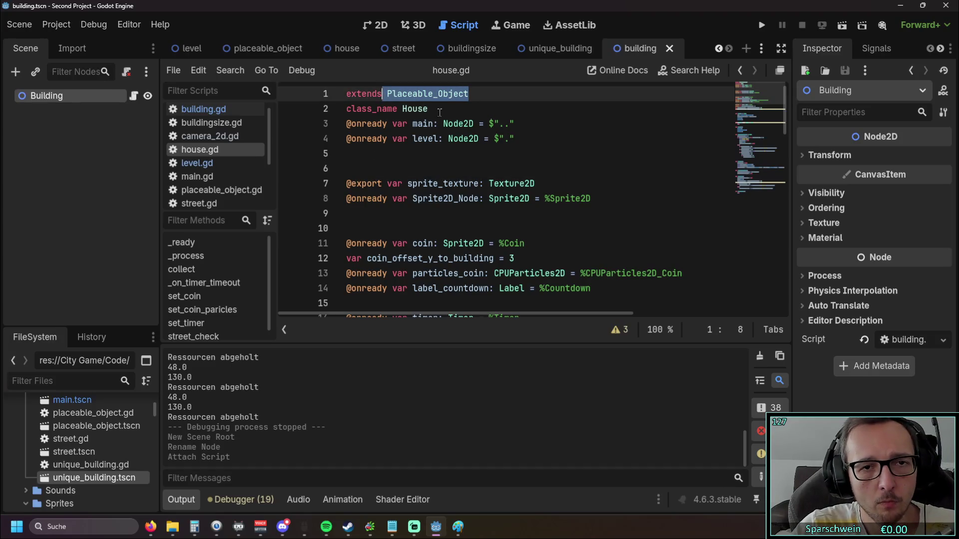
drag(469, 95, 387, 95)
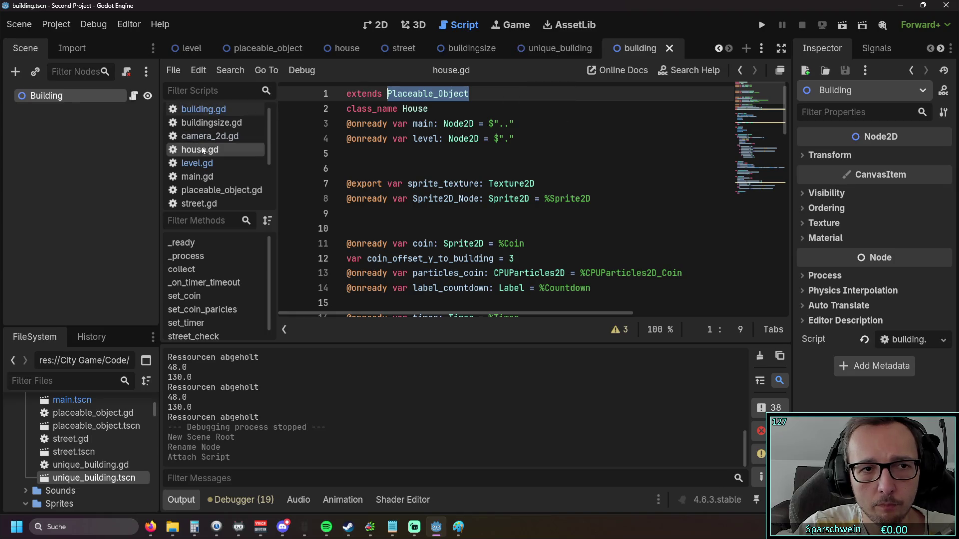
scroll(232, 178, down, 1)
scroll(229, 180, down, 2)
scroll(215, 187, up, 3)
scroll(212, 190, up, 1)
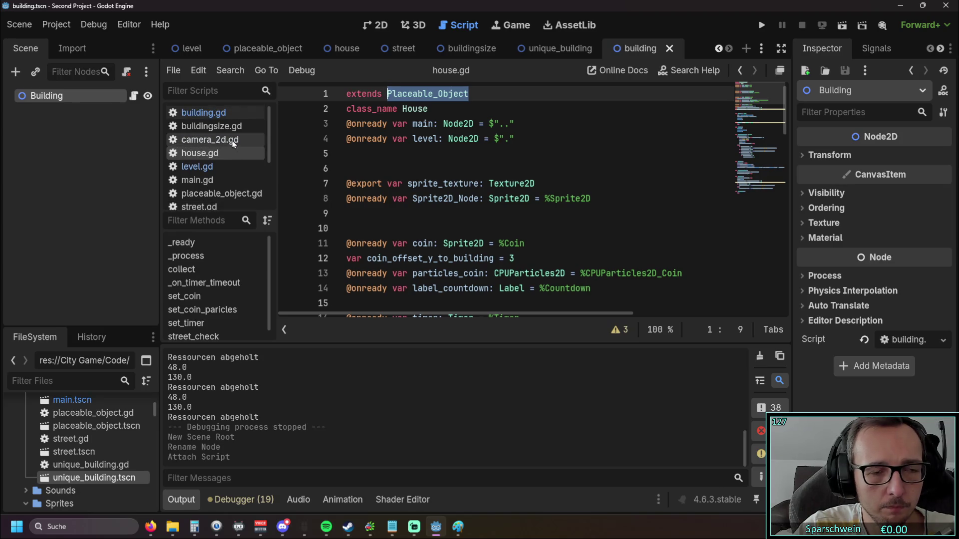
- Change building.gd to extend Placeable_Object instead of Node2D and add class_name Building on line 2
click(227, 114)
double_click(402, 93)
text(Placeable_Object)
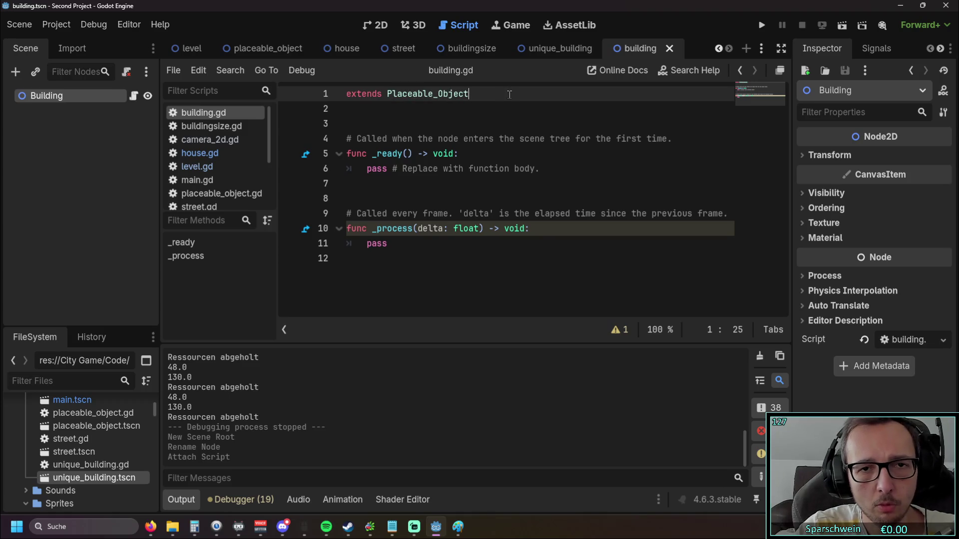
key(Return)
text(class)
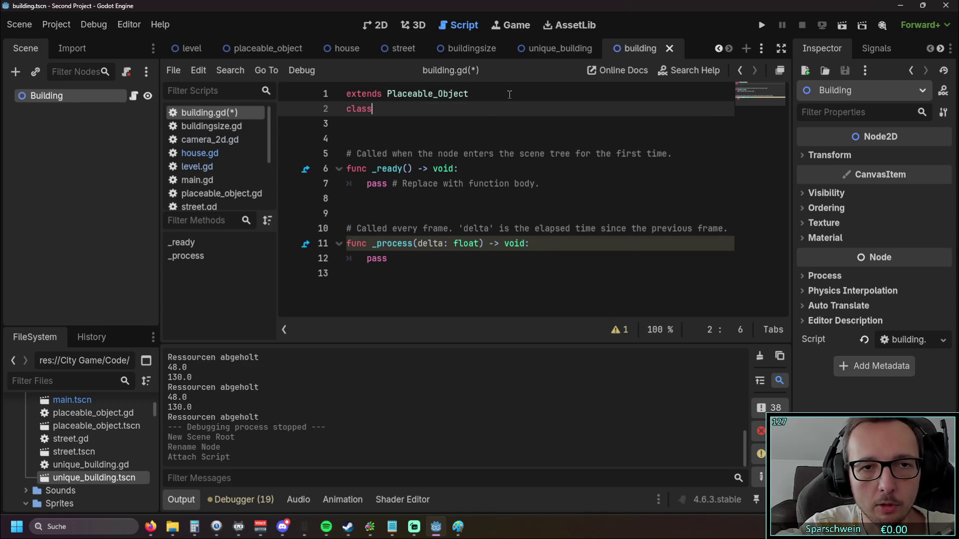
text(_name )
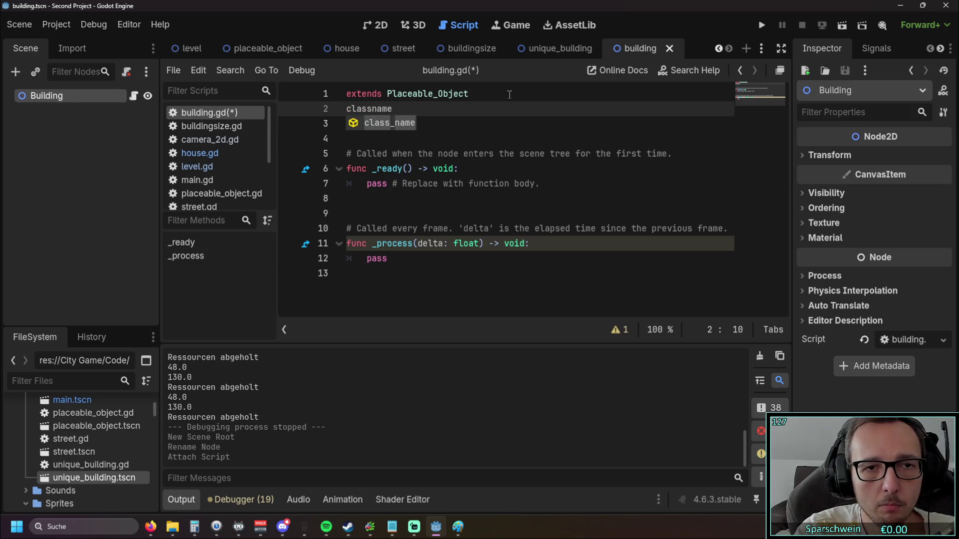
text(Building)
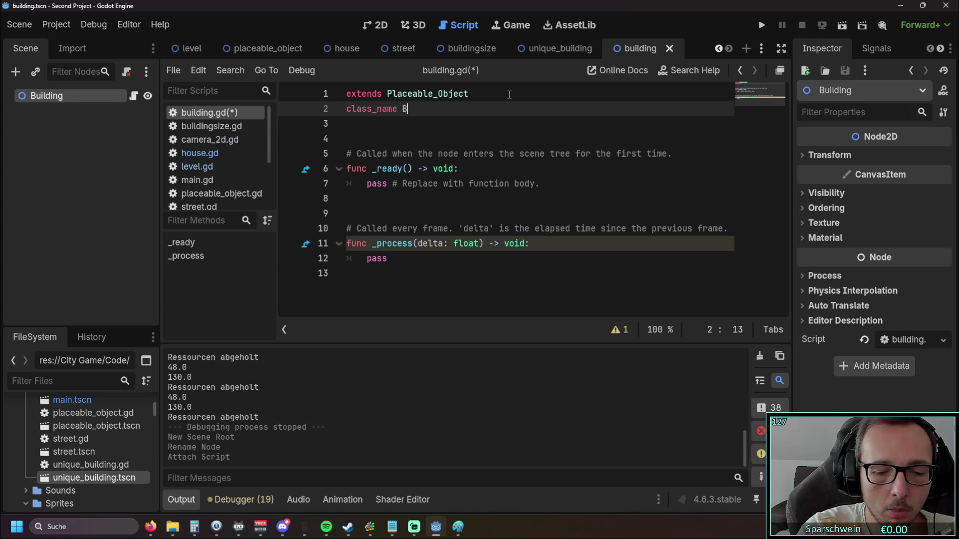
click(461, 129)
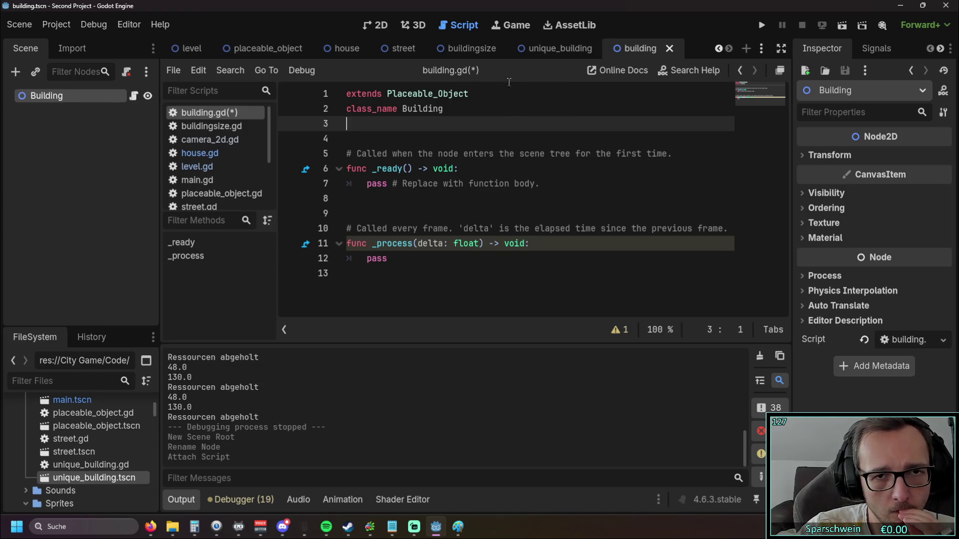
- Go from the house scene to unique_building, showing its Unique Building root and Sprite2D child
click(345, 48)
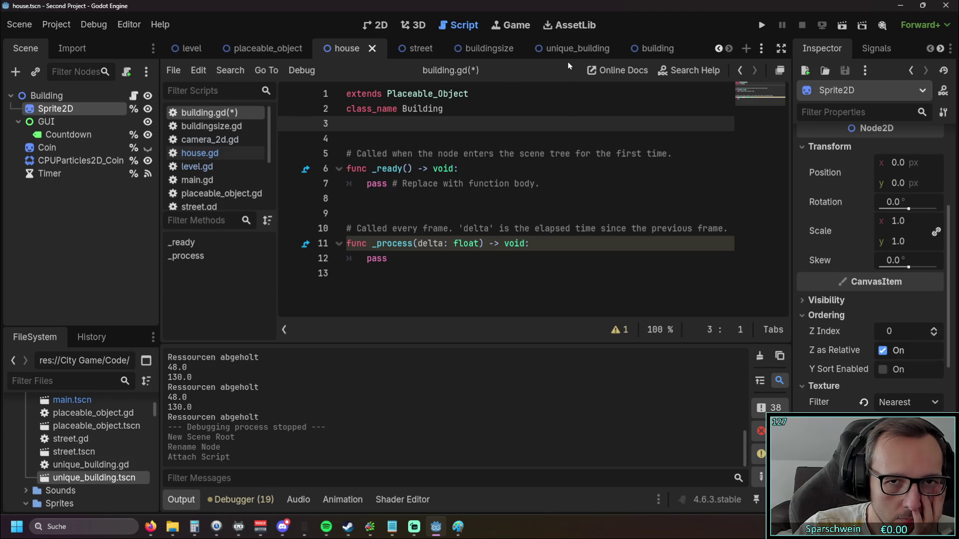
click(570, 48)
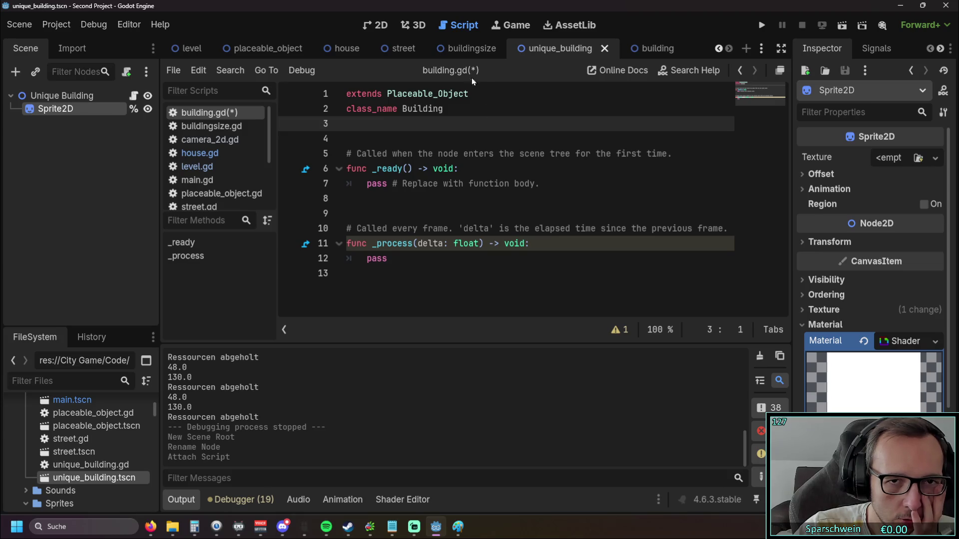
mouse_move(463, 50)
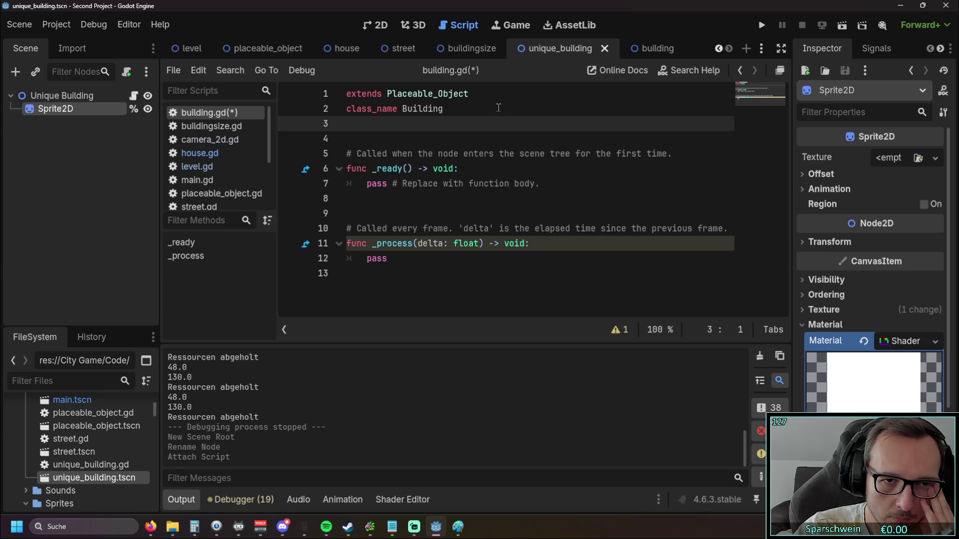
- Glance at the buildingsize and street scenes and the buildingsize script, then return to building.gd
click(469, 50)
click(574, 50)
click(412, 48)
click(560, 49)
click(214, 127)
click(215, 113)
- Review placeable_object.gd and main.gd, then return to the building scene and show house.gd
click(216, 194)
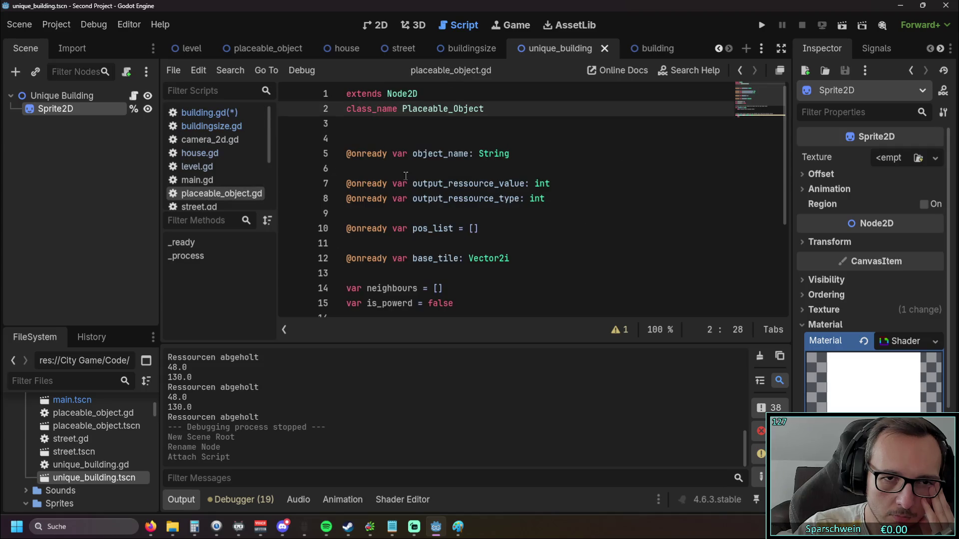
click(225, 181)
click(223, 194)
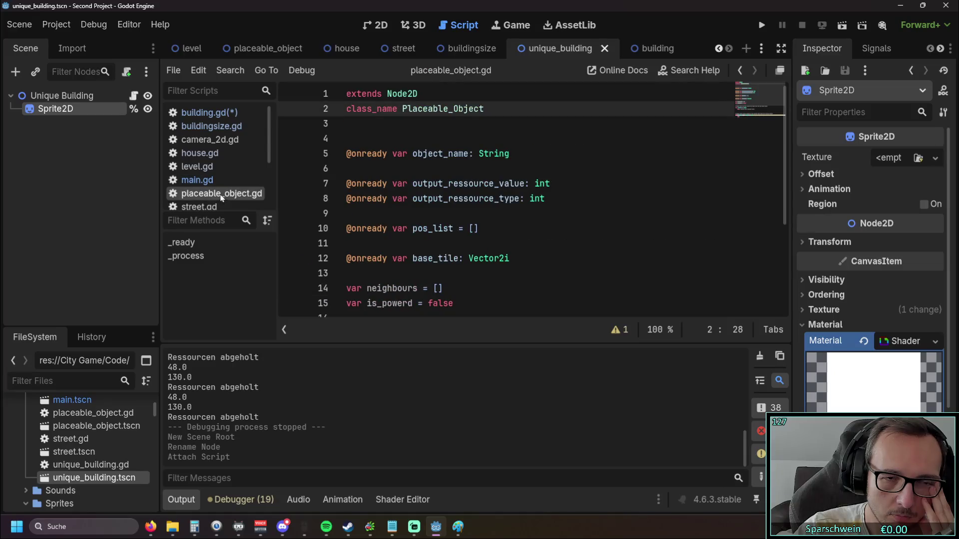
mouse_move(361, 183)
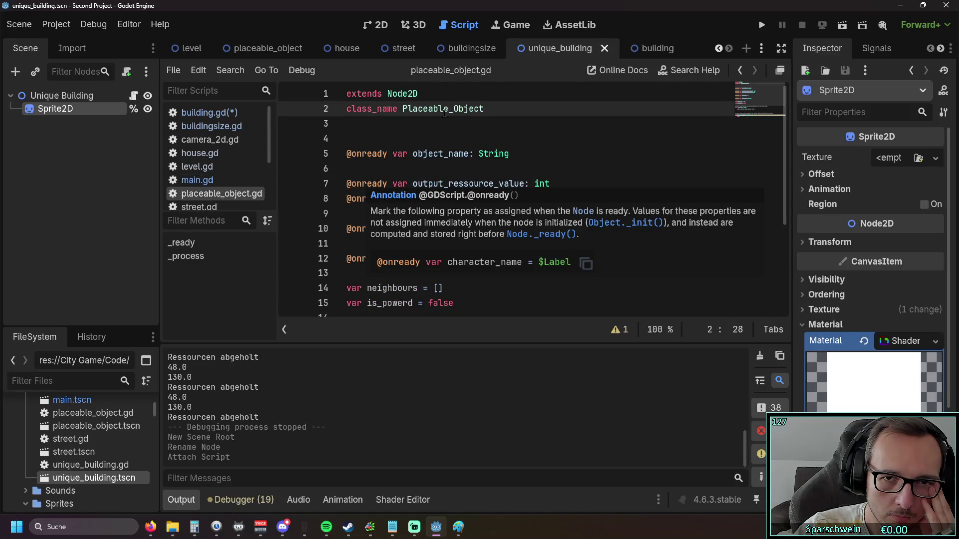
click(650, 50)
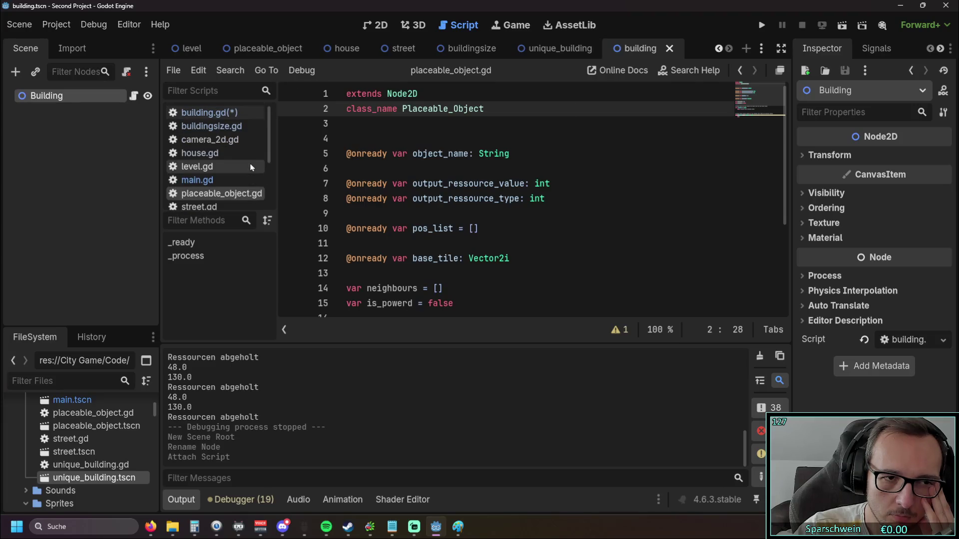
click(216, 113)
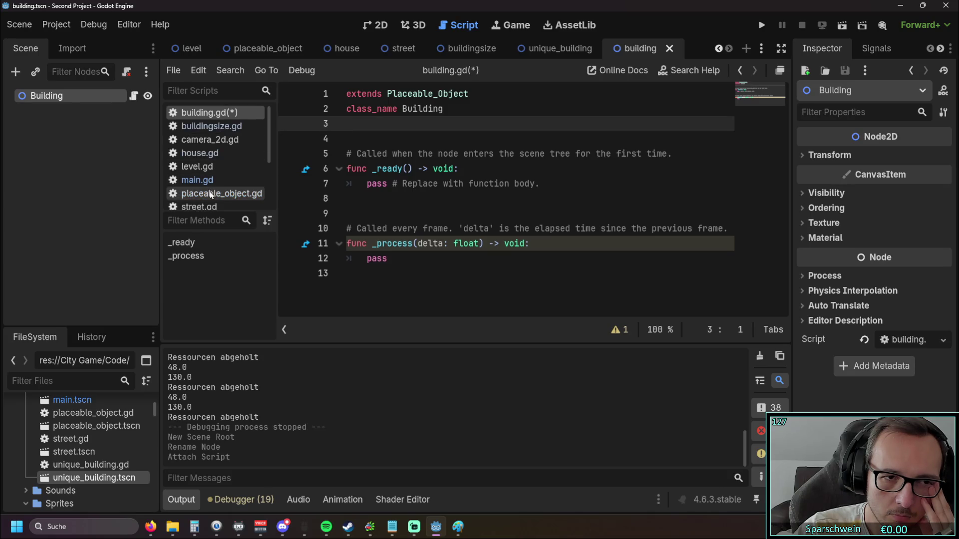
click(217, 154)
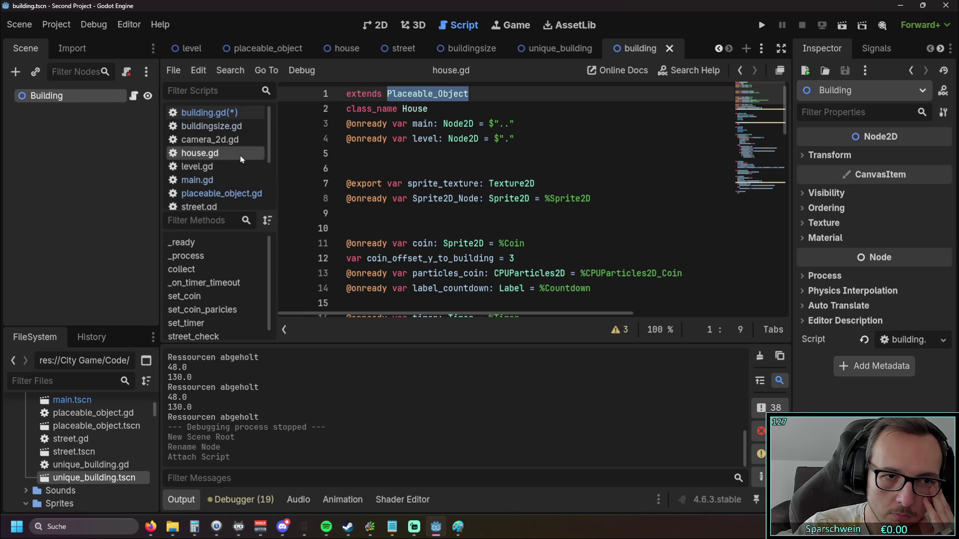
- Review street.gd, camera_2d.gd and level.gd from the Scripts list
scroll(225, 160, down, 2)
click(220, 171)
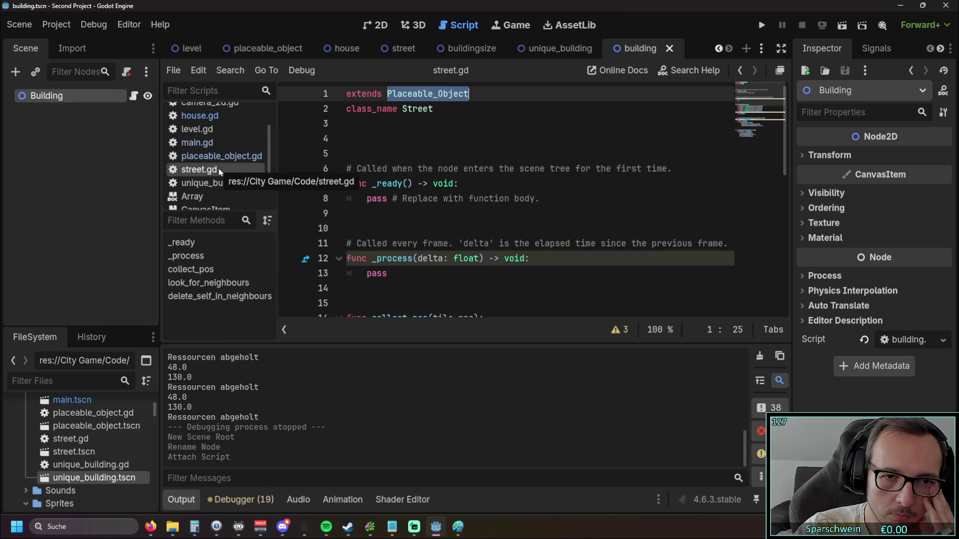
scroll(383, 168, down, 5)
scroll(383, 168, up, 5)
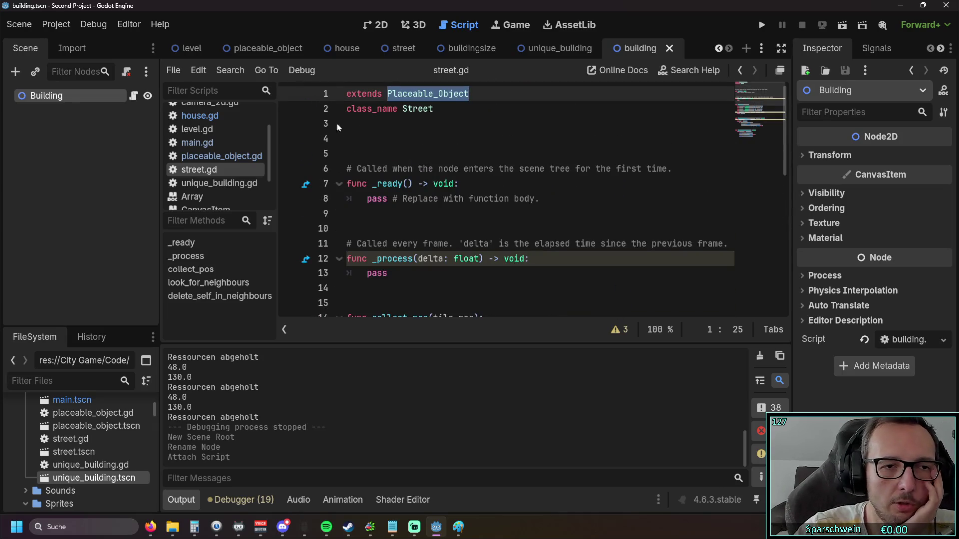
scroll(215, 150, up, 3)
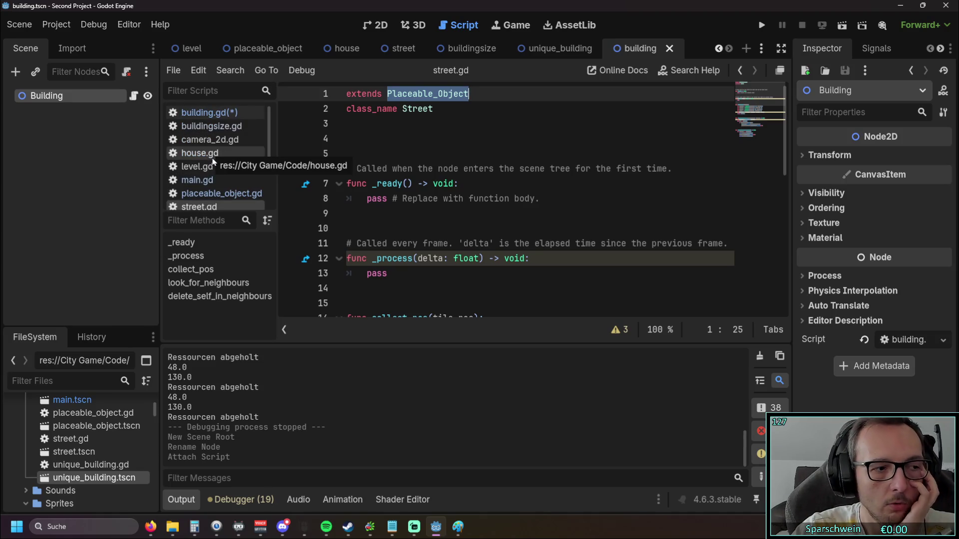
click(216, 141)
key(Up)
key(Down)
key(Down)
key(Down)
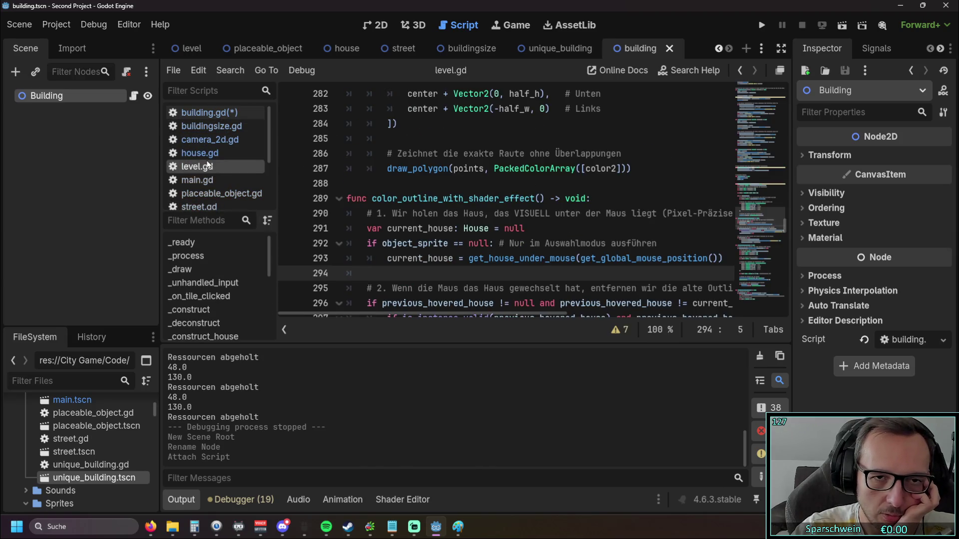
- Revisit house.gd, compare building.gd with camera_2d.gd, then go to the house scene
click(206, 158)
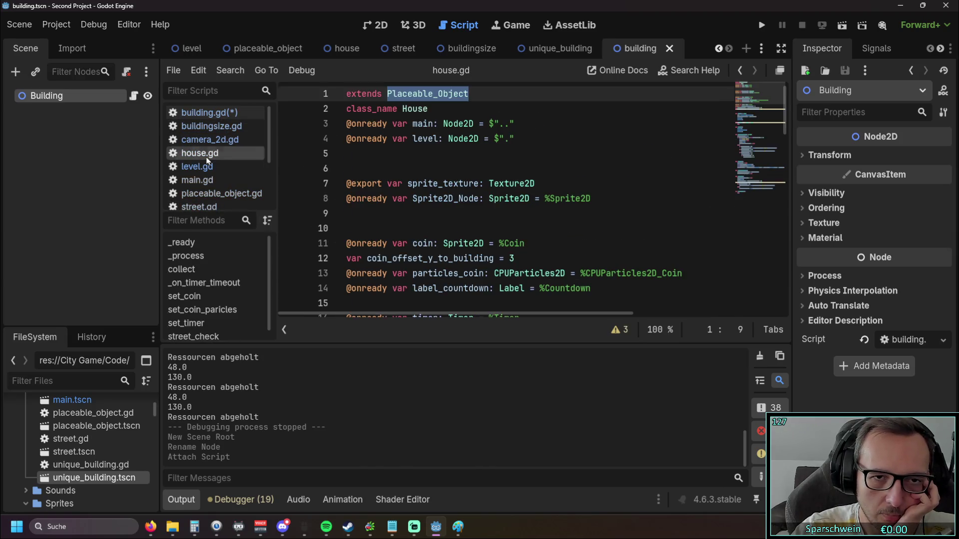
click(383, 177)
click(385, 166)
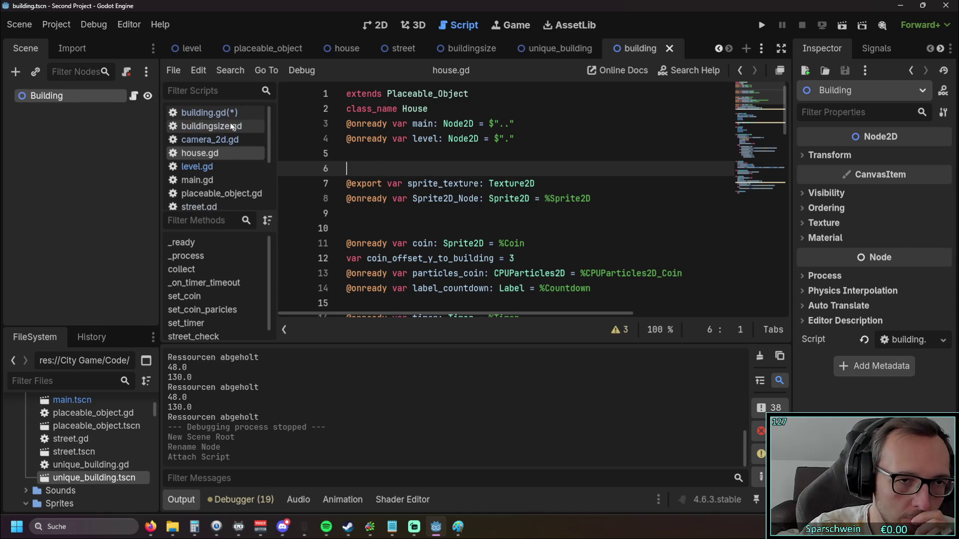
click(209, 112)
click(214, 141)
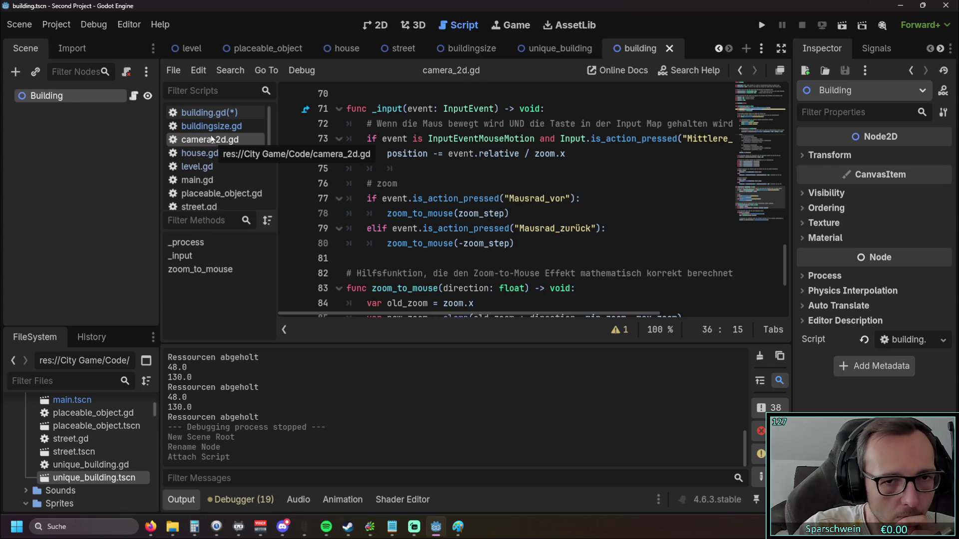
click(215, 115)
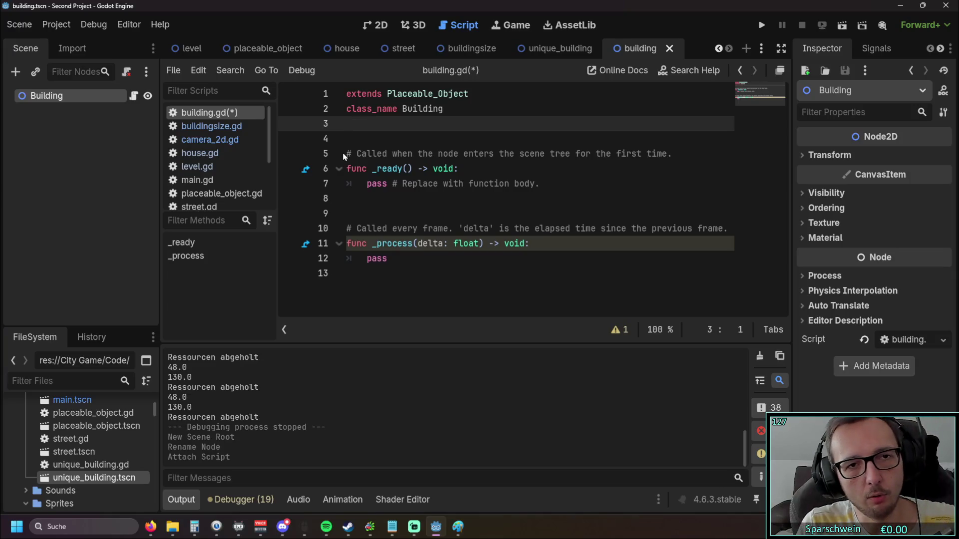
click(336, 48)
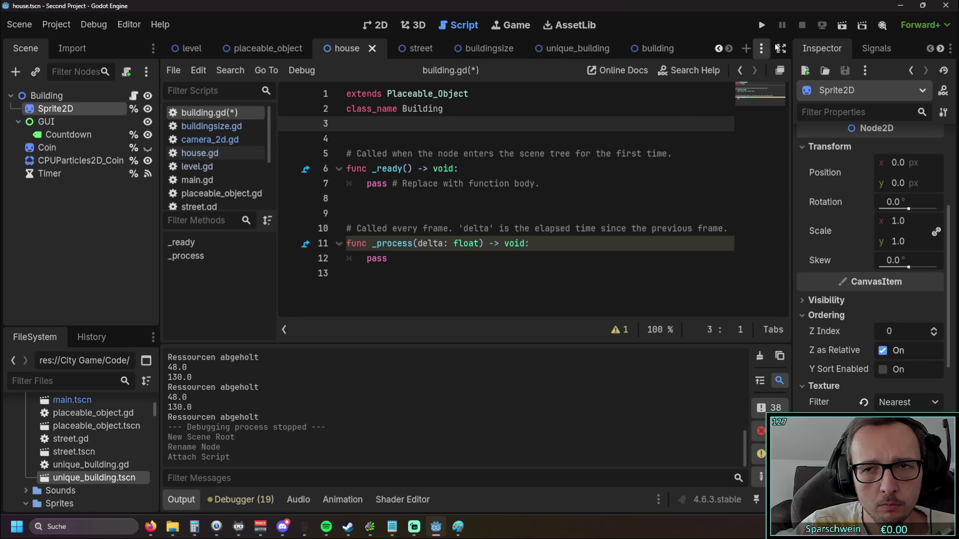
- Pass through the level and placeable_object tabs, then run the game from the house scene's 2D view
click(192, 49)
click(262, 48)
click(350, 48)
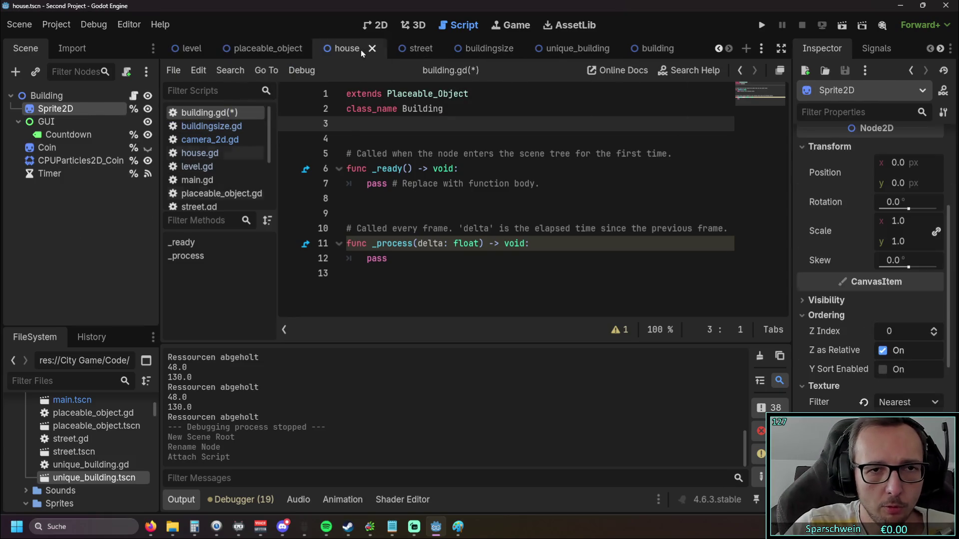
click(375, 25)
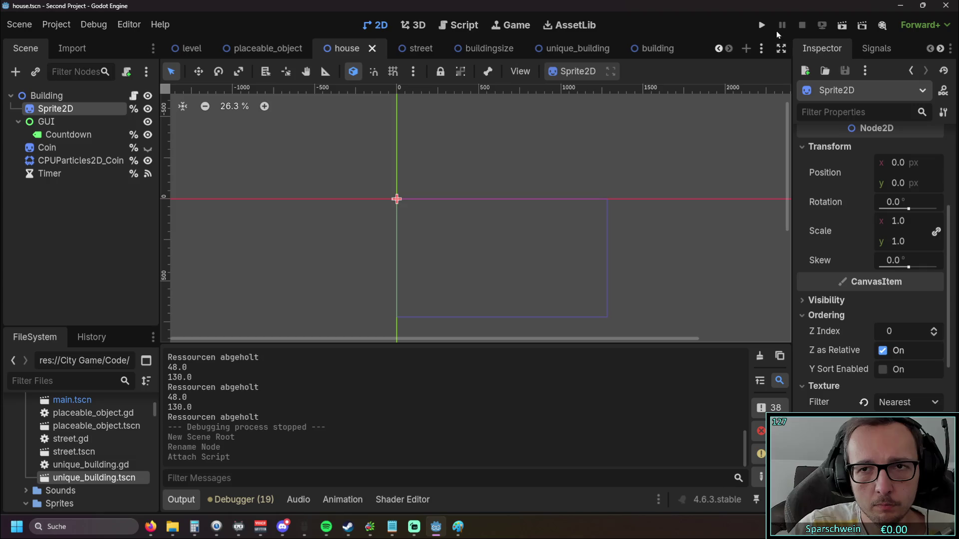
click(762, 26)
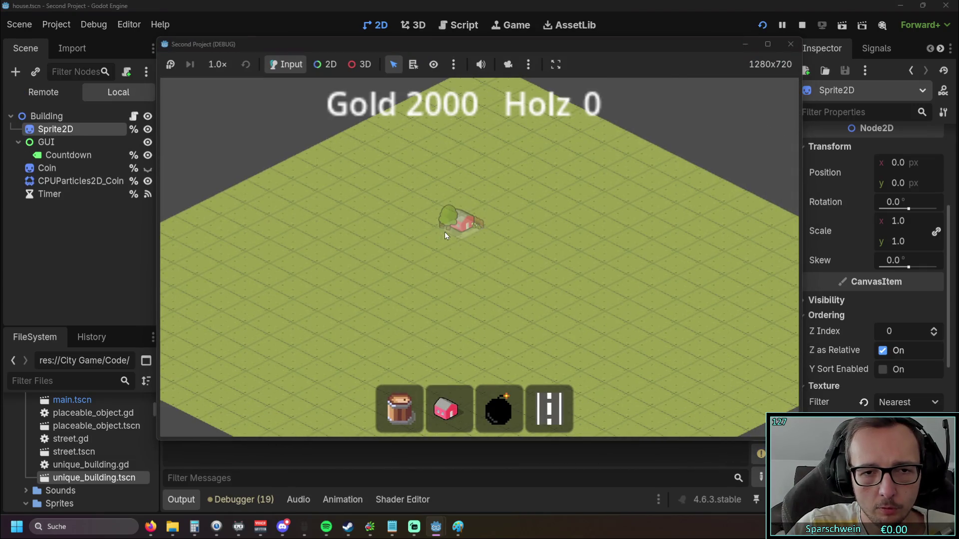
- Build a red house on the grass, select it, collect its coins, then stop the game
click(445, 232)
click(417, 216)
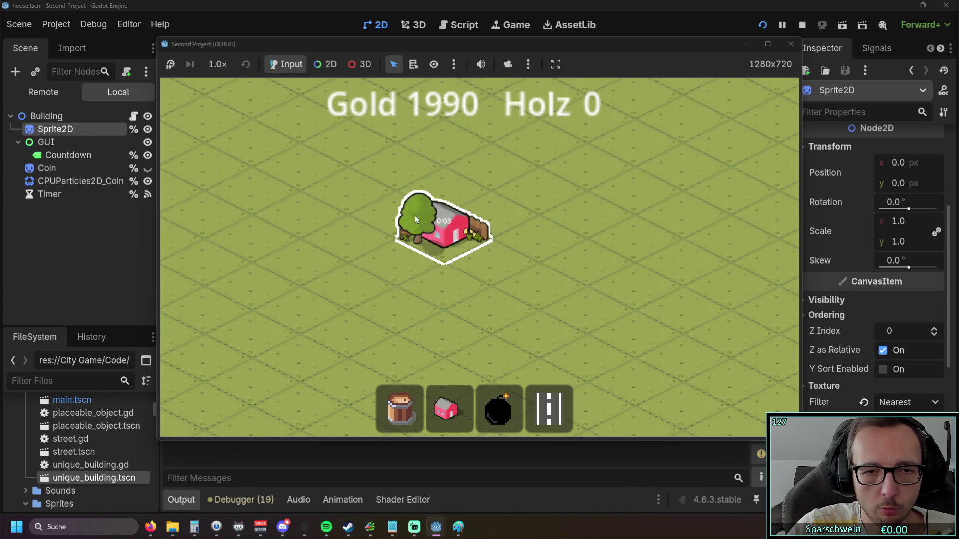
click(446, 241)
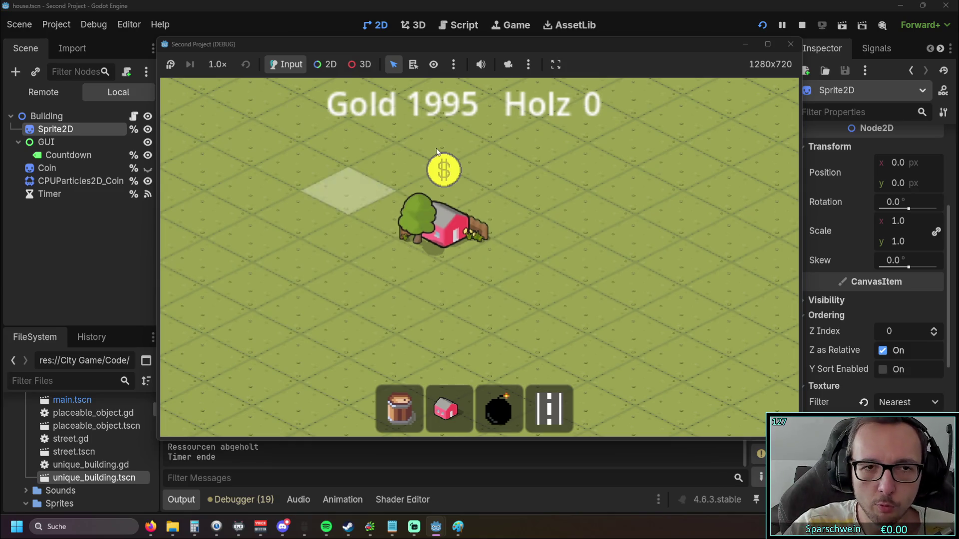
click(790, 44)
- Scroll the house scene's 2D view down and back up after the game stops
scroll(454, 236, down, 2)
scroll(479, 237, up, 1)
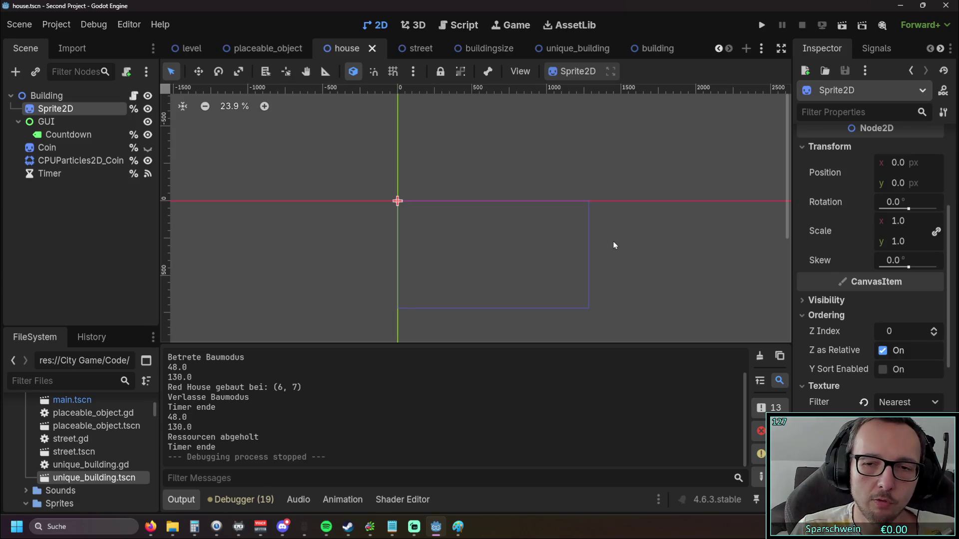
- Flip through the building, street and house scenes and pan the house canvas
click(649, 49)
click(417, 49)
click(343, 49)
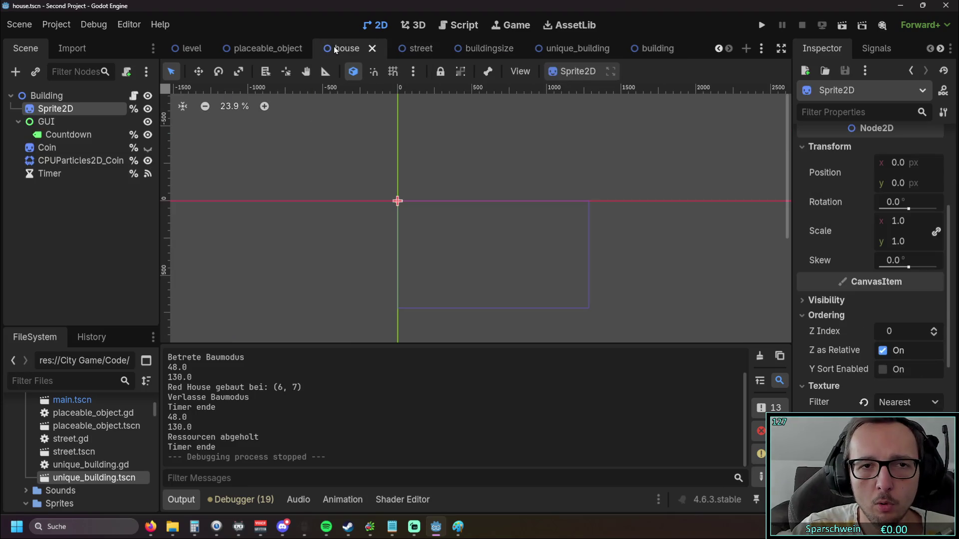
mouse_move(433, 159)
mouse_down()
mouse_move(409, 142)
mouse_move(486, 165)
mouse_move(466, 157)
mouse_up()
scroll(431, 164, up, 1)
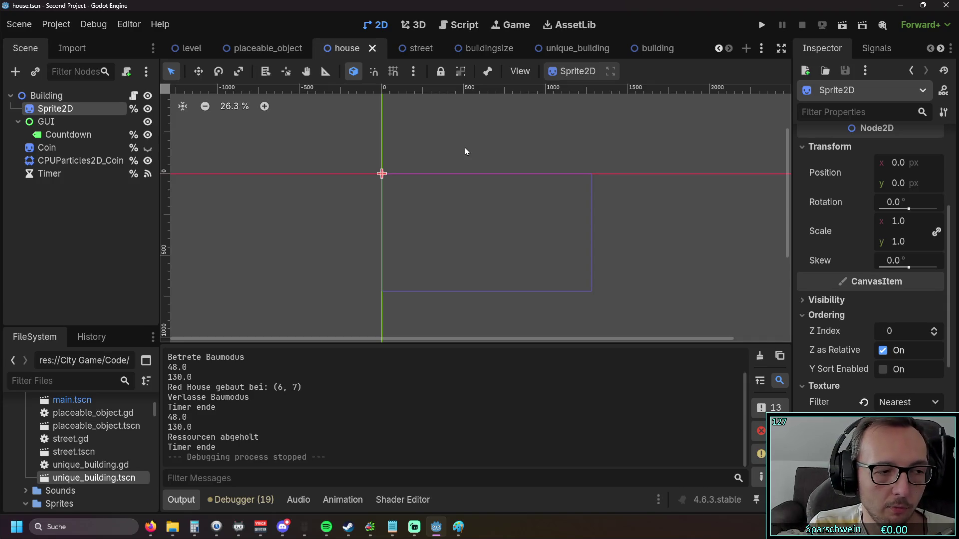
- Open the placeable_object scene and pan and zoom around its canvas
click(254, 49)
drag(326, 148, 385, 184)
mouse_move(349, 53)
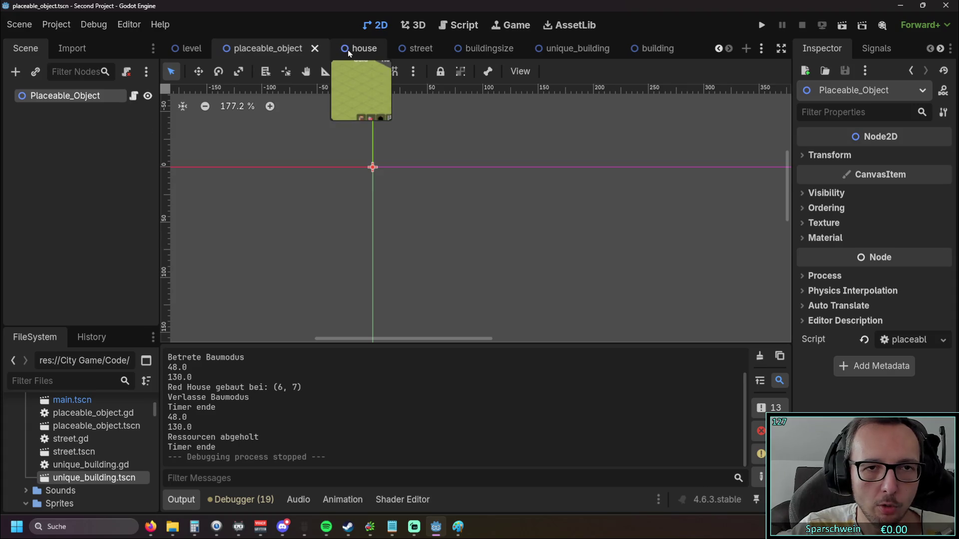
scroll(291, 188, down, 3)
scroll(292, 188, up, 3)
mouse_move(293, 191)
mouse_down()
mouse_move(289, 199)
mouse_move(265, 180)
mouse_move(249, 142)
mouse_move(369, 203)
mouse_up()
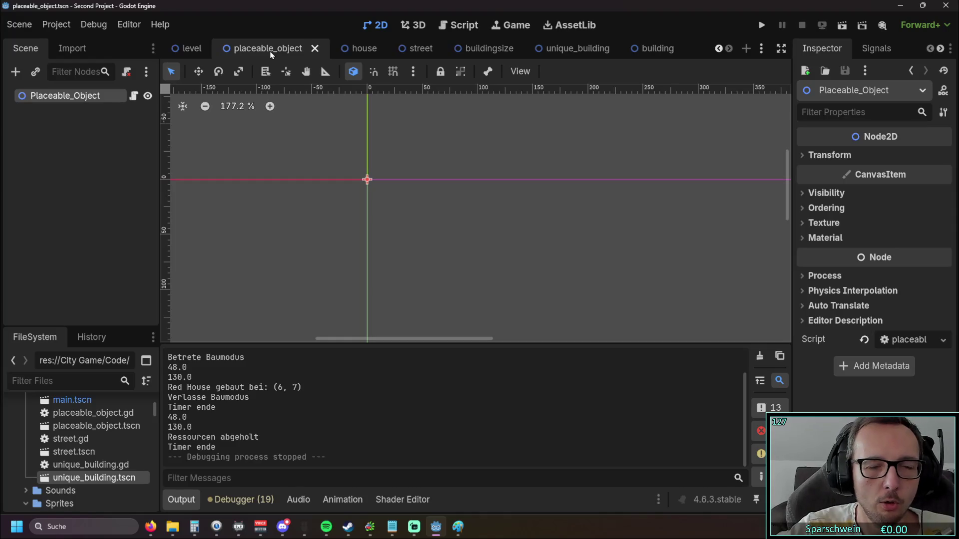
- Toggle between the house and street scenes, ending on the street scene
click(354, 50)
click(412, 49)
click(347, 49)
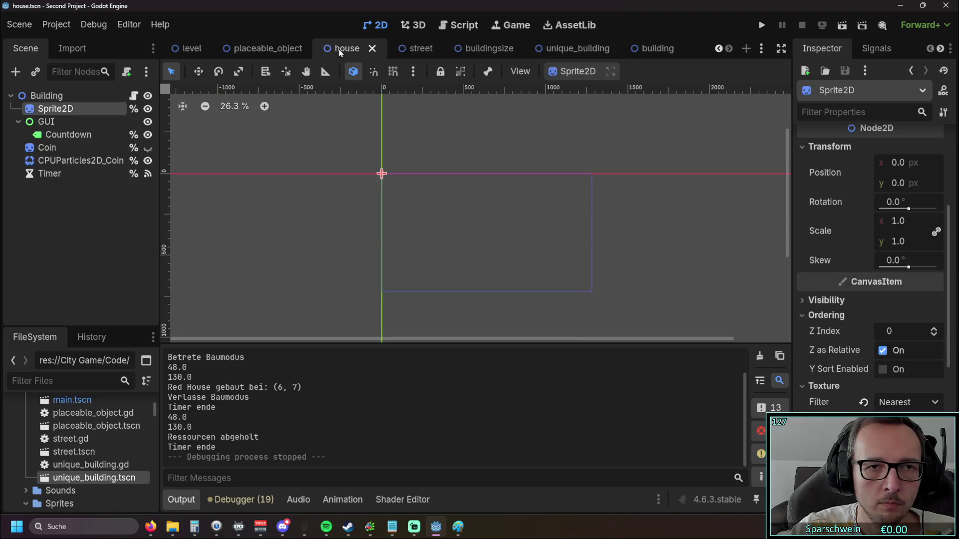
click(410, 50)
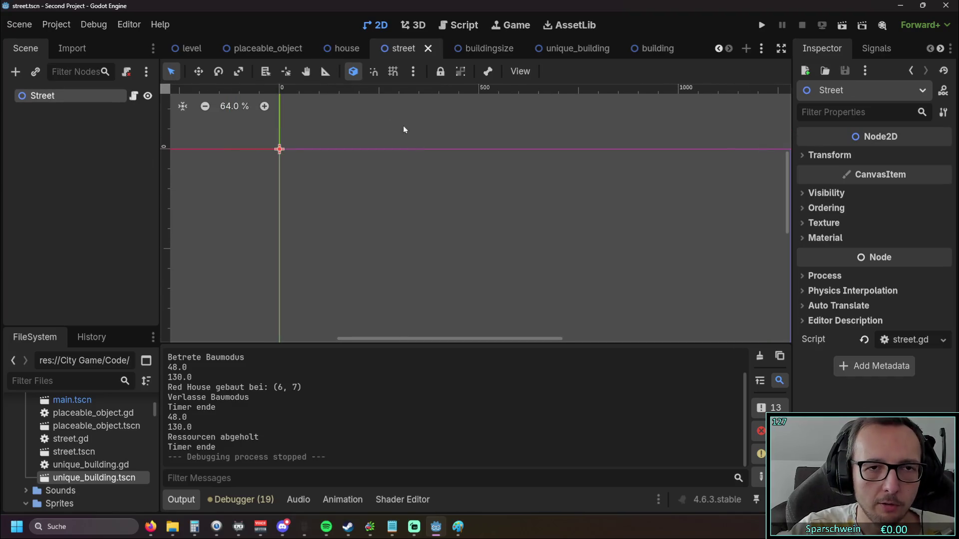
- Return to the house scene via unique_building and show building.gd in the Script workspace
click(345, 48)
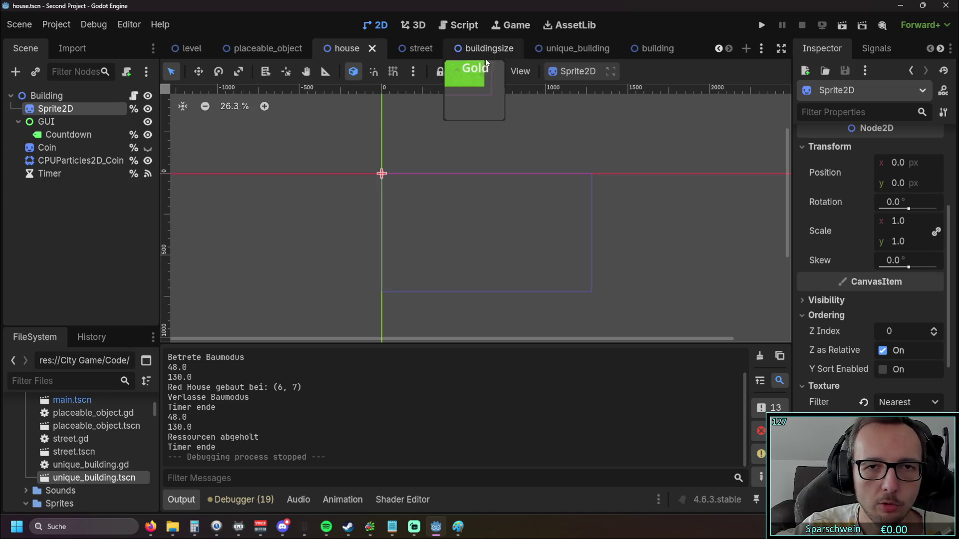
click(562, 49)
click(346, 49)
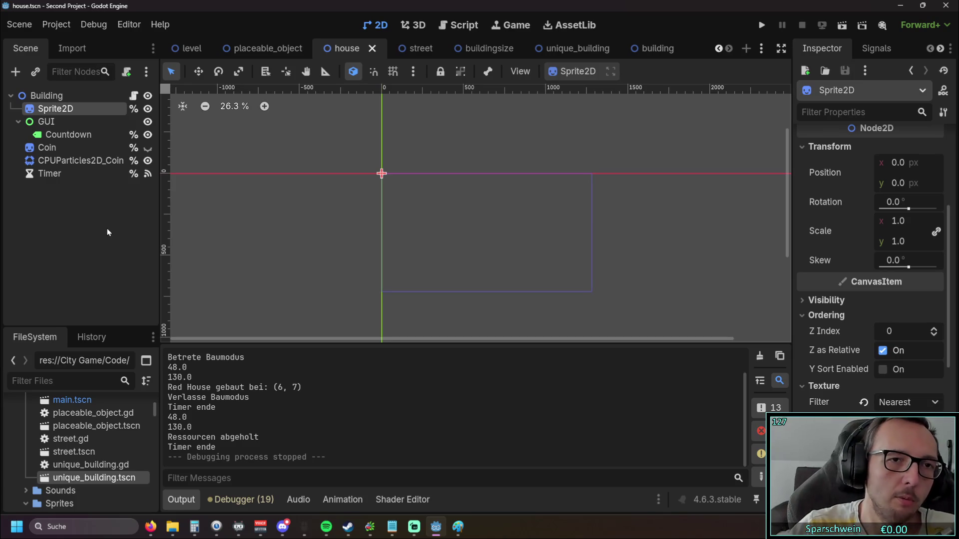
click(450, 28)
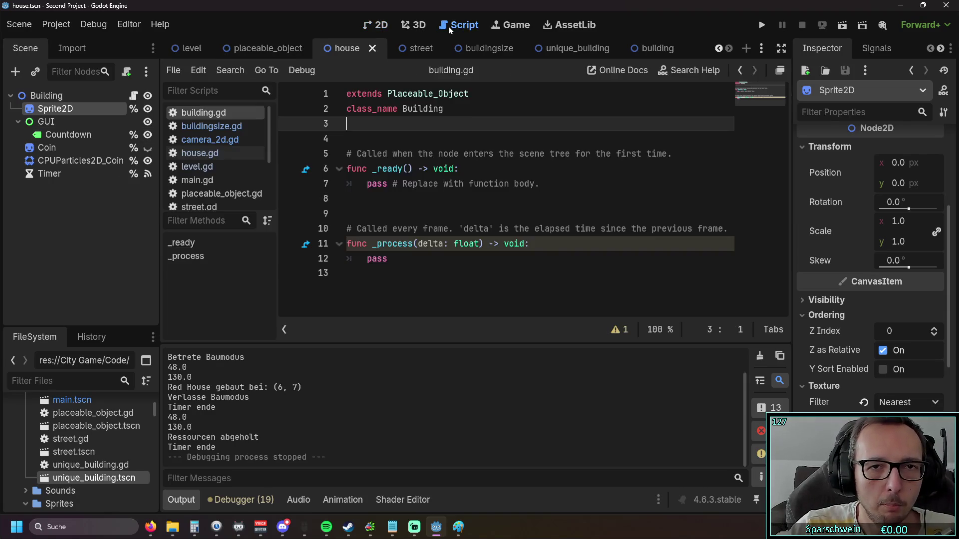
- Open level.gd and hide the bottom panel with Ctrl+J to enlarge the code
click(197, 166)
scroll(450, 192, up, 4)
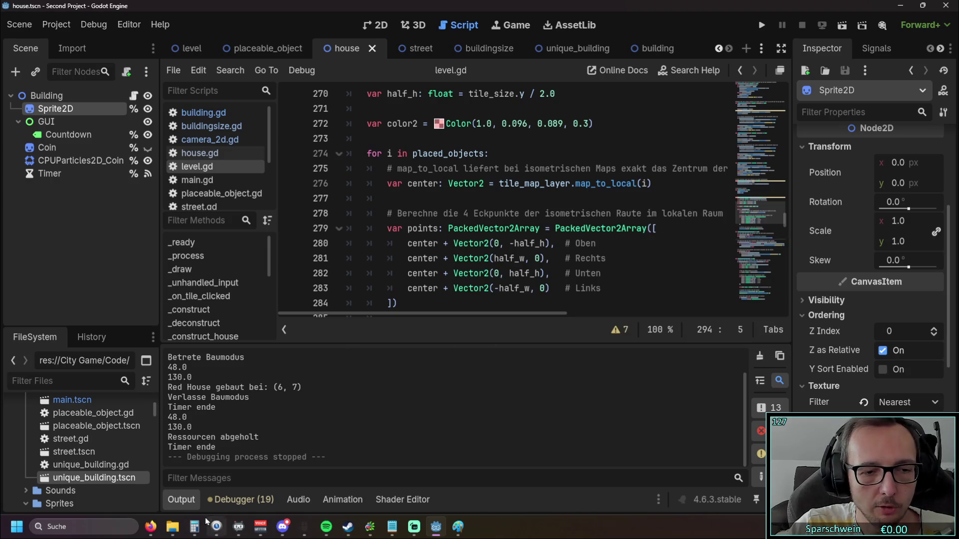
key(ctrl+j)
scroll(381, 371, down, 5)
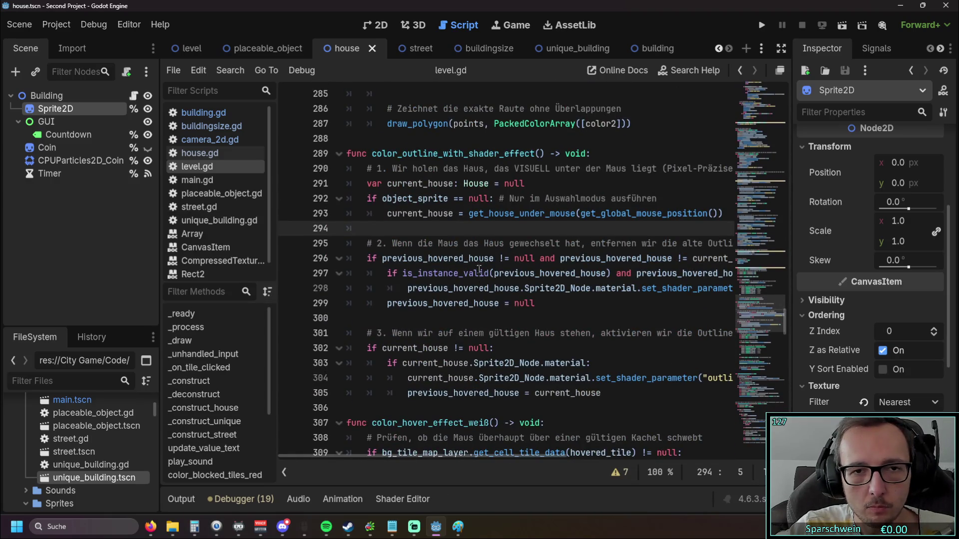
- Review line 291's current_house in color_outline_with_shader_effect, then return to house.gd
drag(367, 184, 456, 183)
key(End)
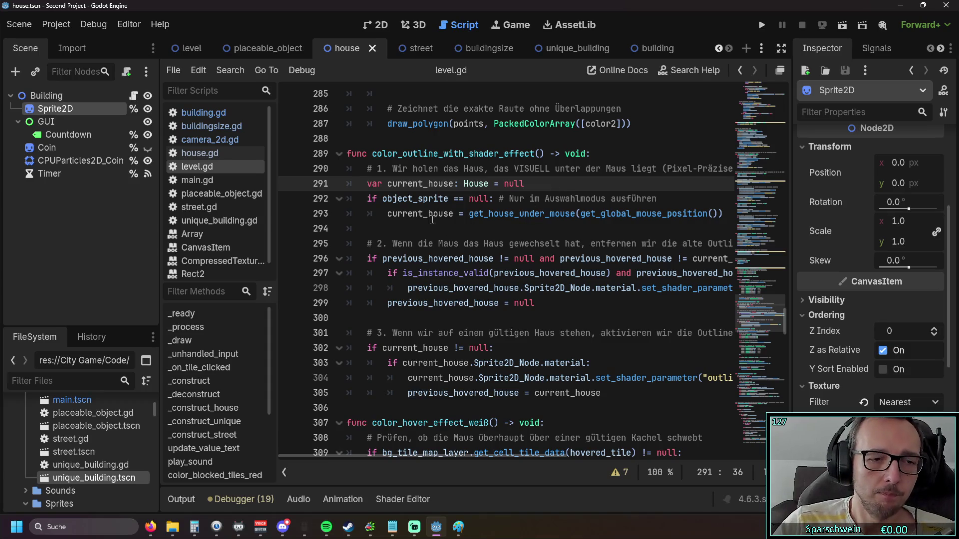
scroll(350, 210, up, 4)
click(215, 153)
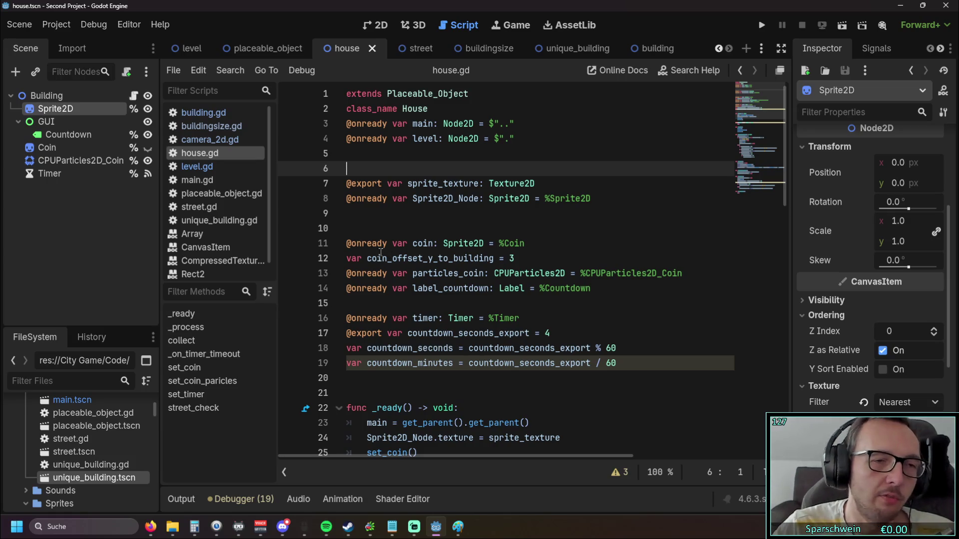
mouse_move(207, 49)
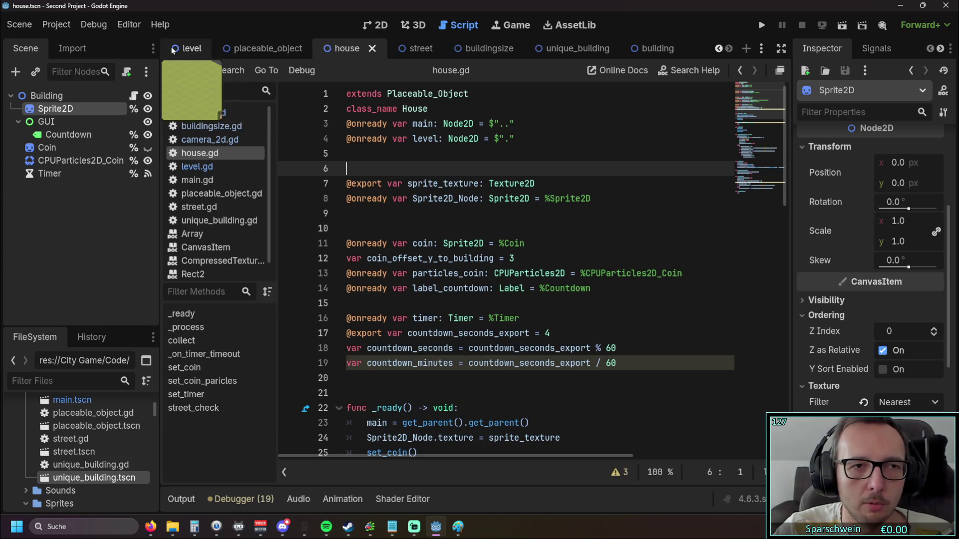
click(192, 49)
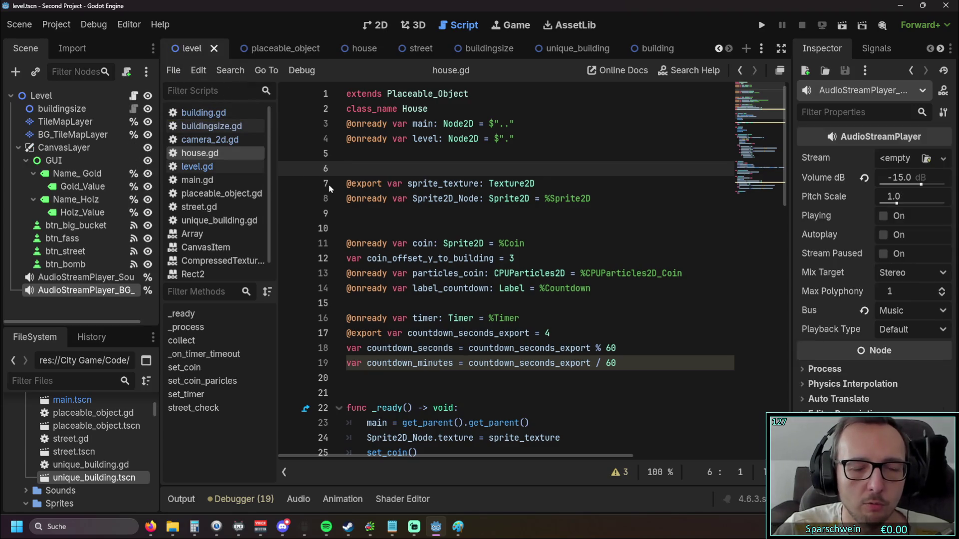
click(352, 49)
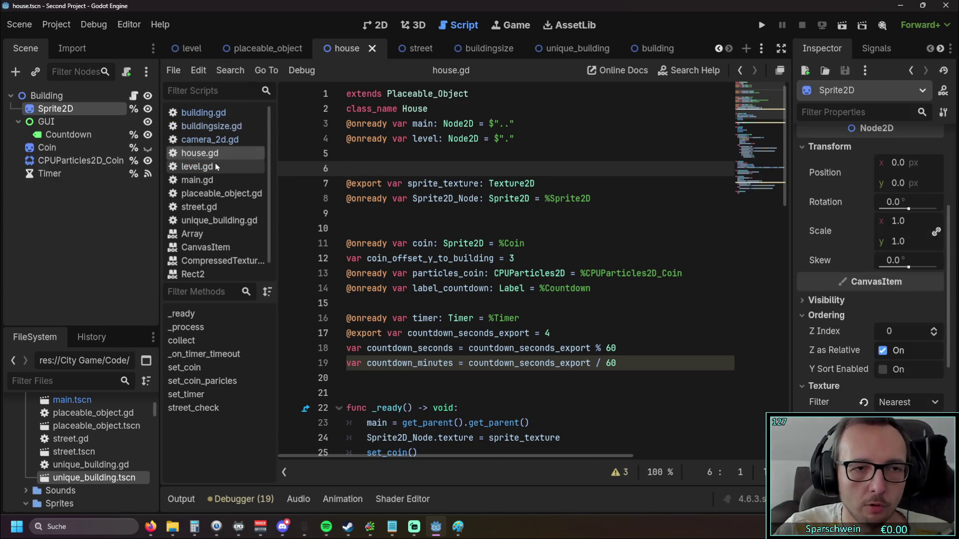
click(196, 167)
scroll(476, 216, down, 5)
- Scroll level.gd to the _on_btn_fass_pressed Red House settings and click line 407
scroll(476, 217, down, 20)
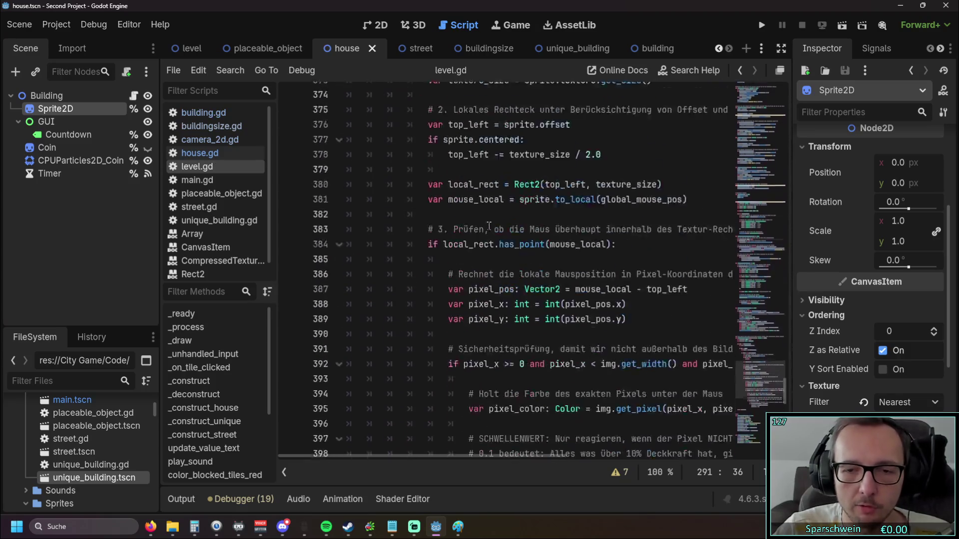
click(539, 128)
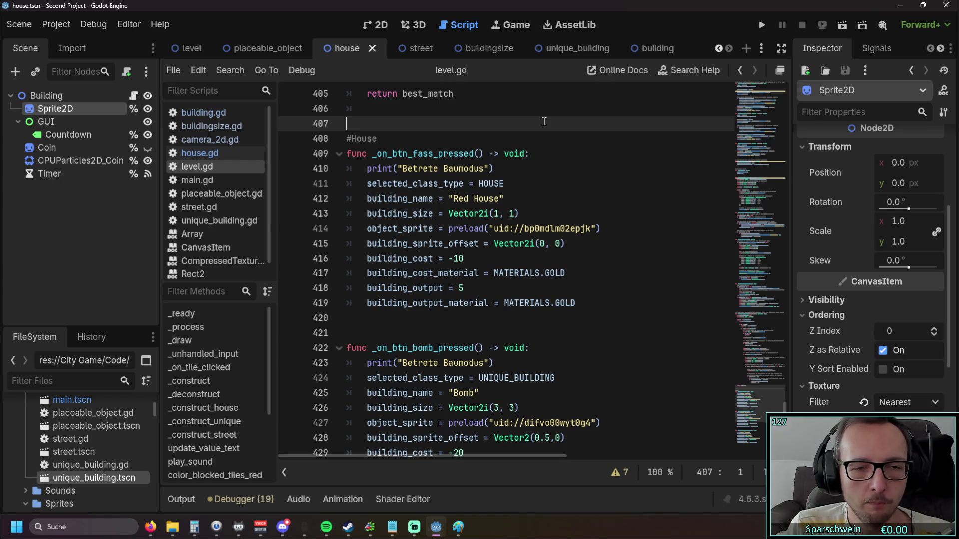
scroll(508, 220, up, 15)
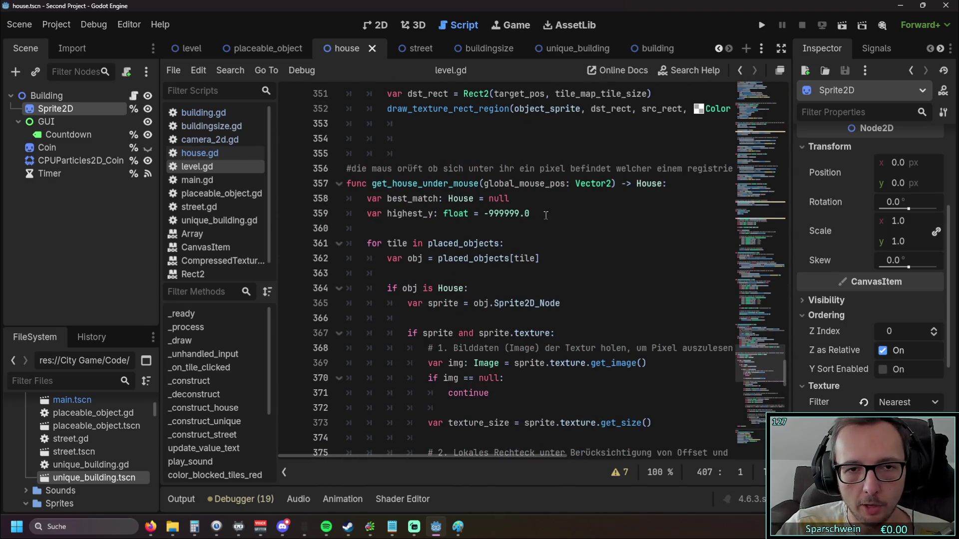
scroll(508, 220, up, 7)
scroll(572, 288, up, 10)
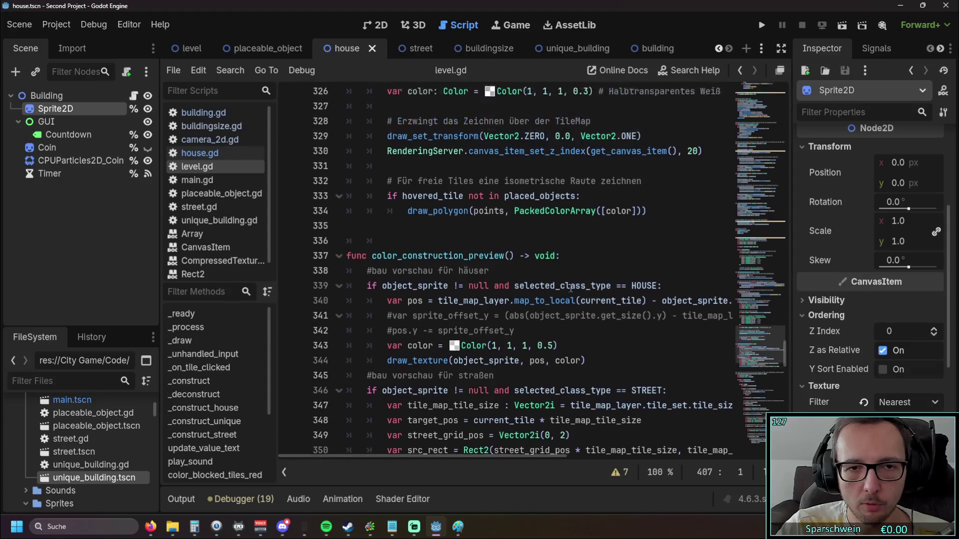
scroll(571, 287, up, 2)
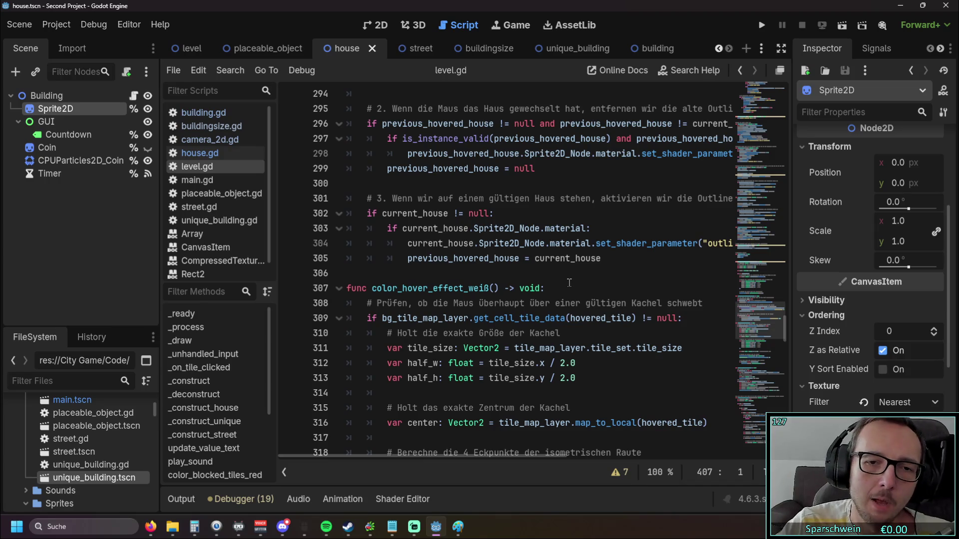
scroll(569, 282, up, 2)
scroll(550, 270, down, 4)
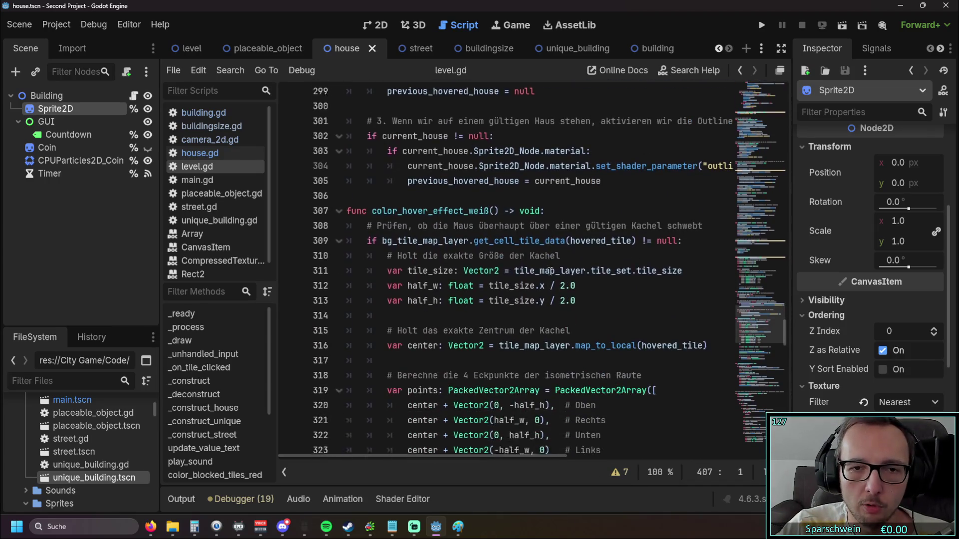
mouse_move(597, 318)
mouse_down()
mouse_move(500, 305)
mouse_move(498, 245)
mouse_up()
click(563, 289)
drag(606, 295, 499, 244)
click(550, 288)
scroll(579, 250, down, 2)
scroll(579, 248, up, 2)
scroll(579, 248, down, 1)
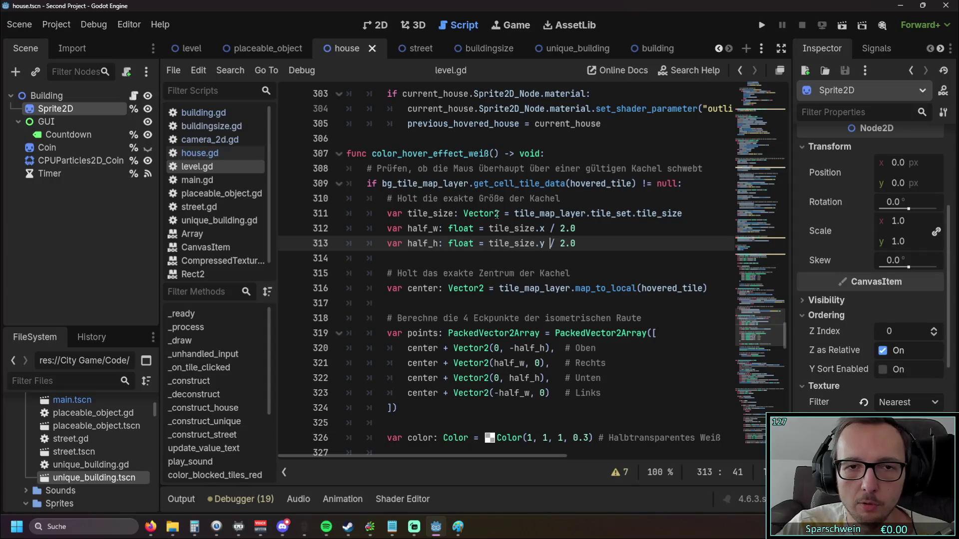
scroll(500, 220, down, 2)
scroll(502, 225, up, 3)
scroll(507, 234, down, 5)
scroll(507, 235, down, 6)
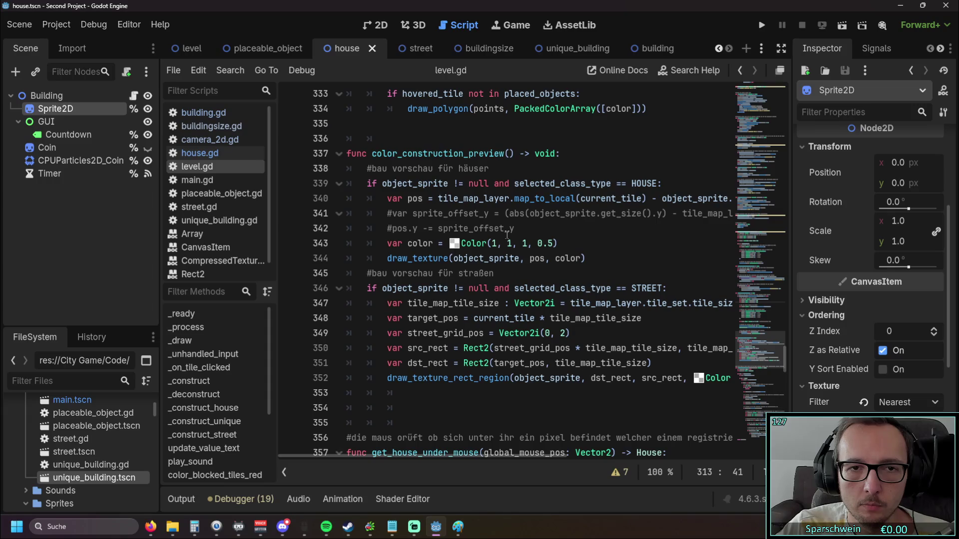
scroll(507, 234, down, 5)
scroll(507, 234, down, 1)
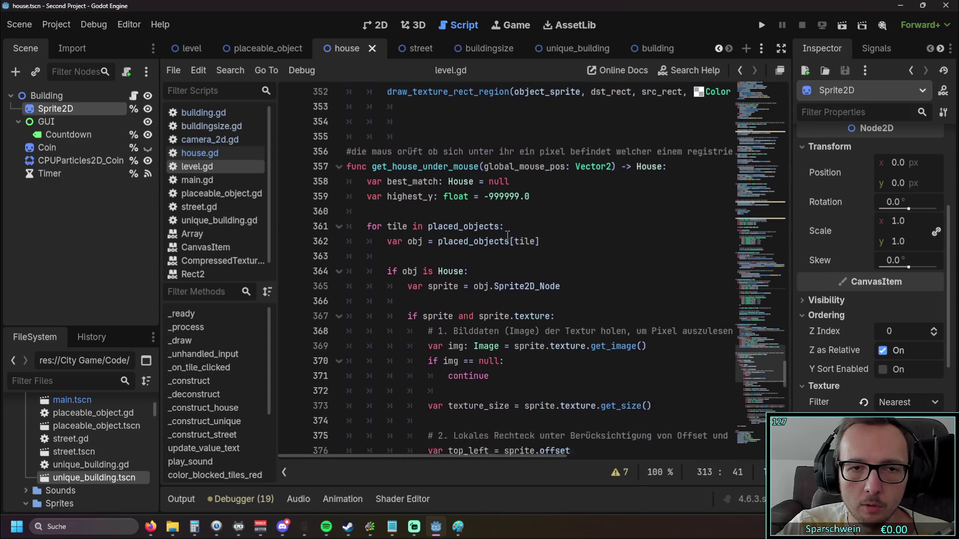
- Select the House return type and opening best_match/highest_y lines of get_house_under_mouse
click(377, 184)
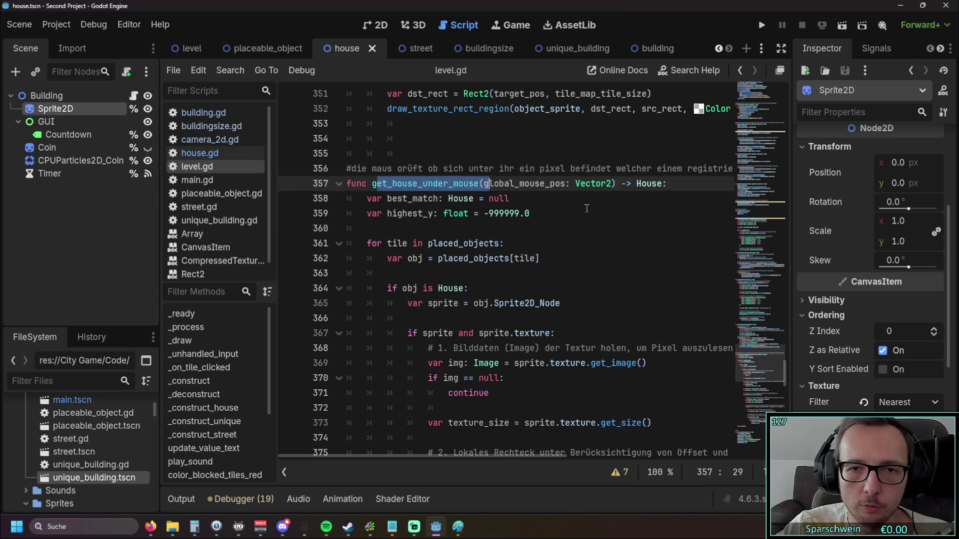
key(Down)
key(Down)
key(End)
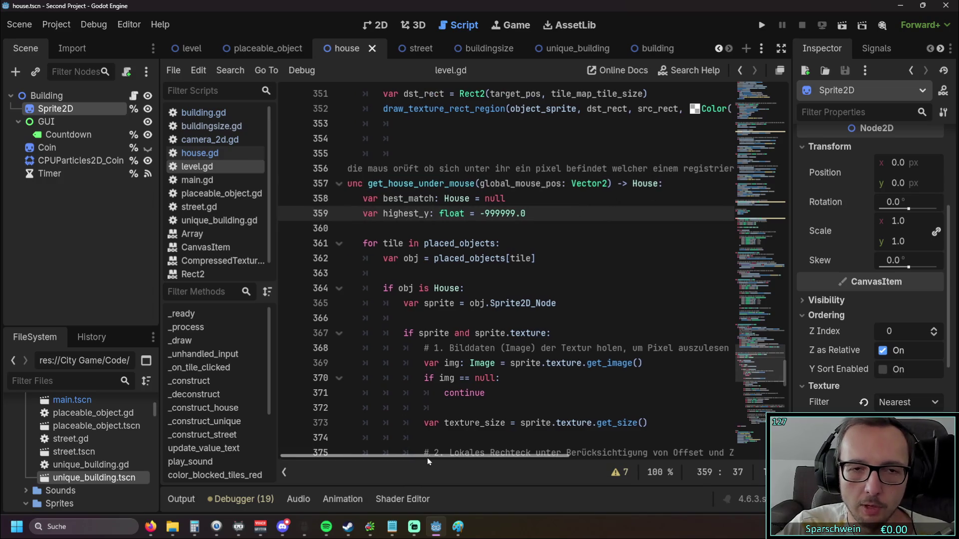
double_click(663, 183)
key(Down)
key(Down)
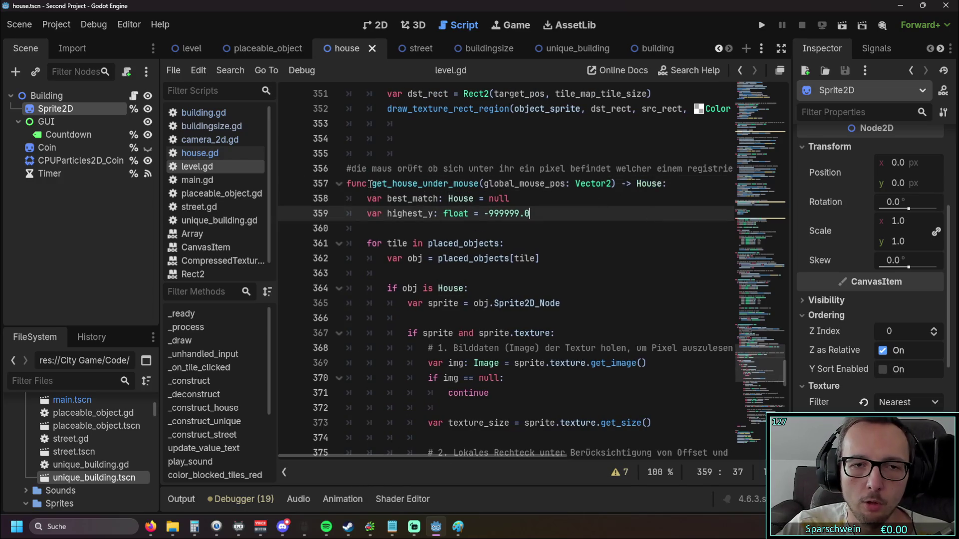
drag(349, 183, 348, 288)
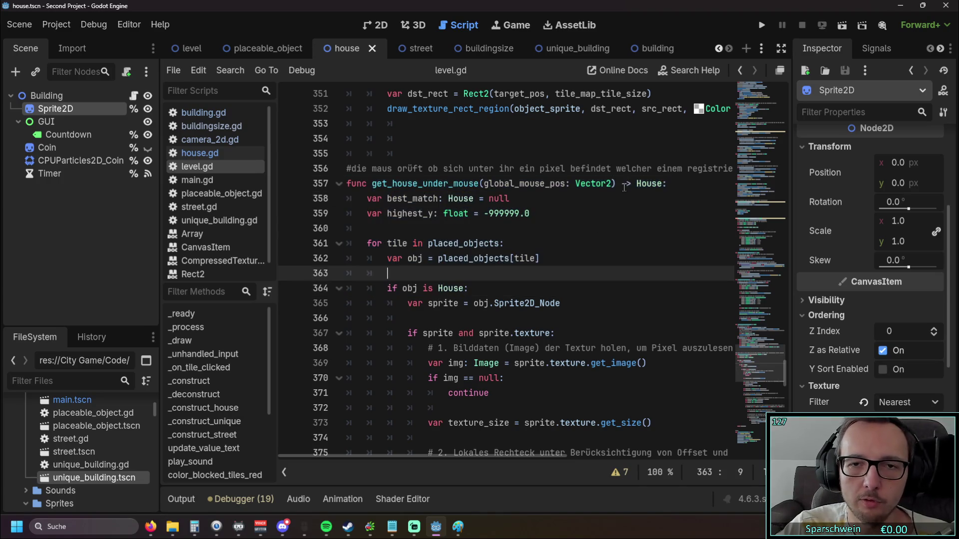
double_click(649, 184)
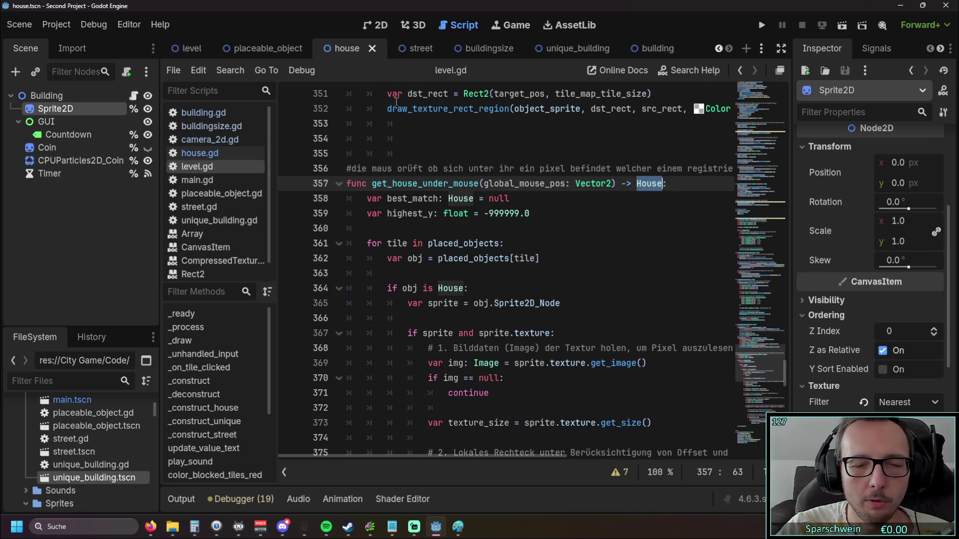
- Review the placed_objects loop and place the caret at the end of line 359
scroll(383, 112, down, 1)
scroll(382, 113, up, 1)
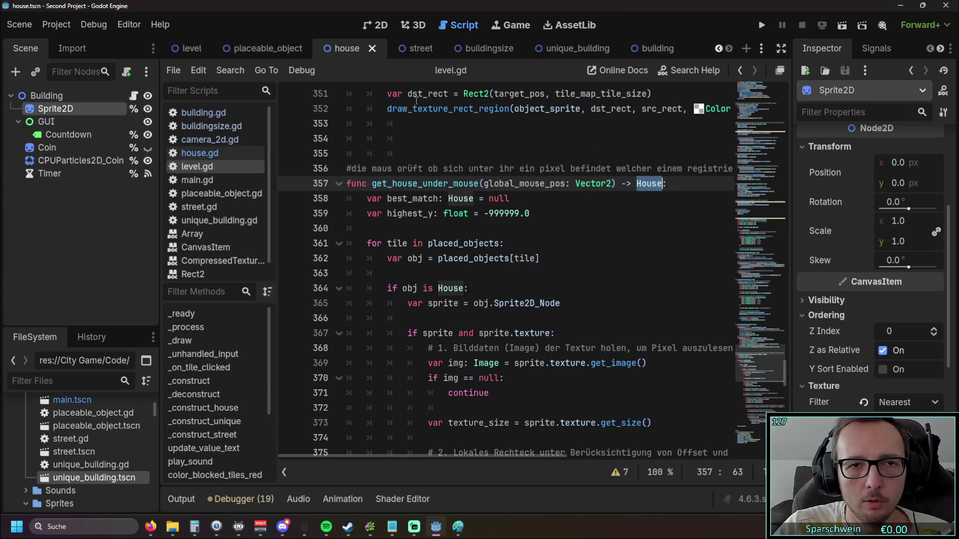
scroll(530, 214, up, 1)
scroll(530, 215, down, 1)
click(530, 213)
scroll(530, 214, up, 3)
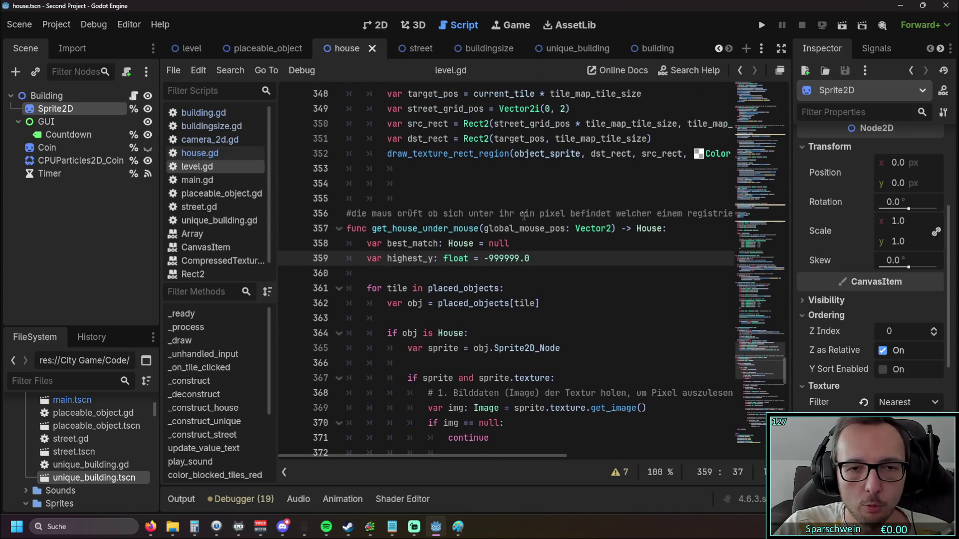
- Open house.gd and select its timer and countdown variable lines
click(199, 153)
scroll(299, 209, down, 4)
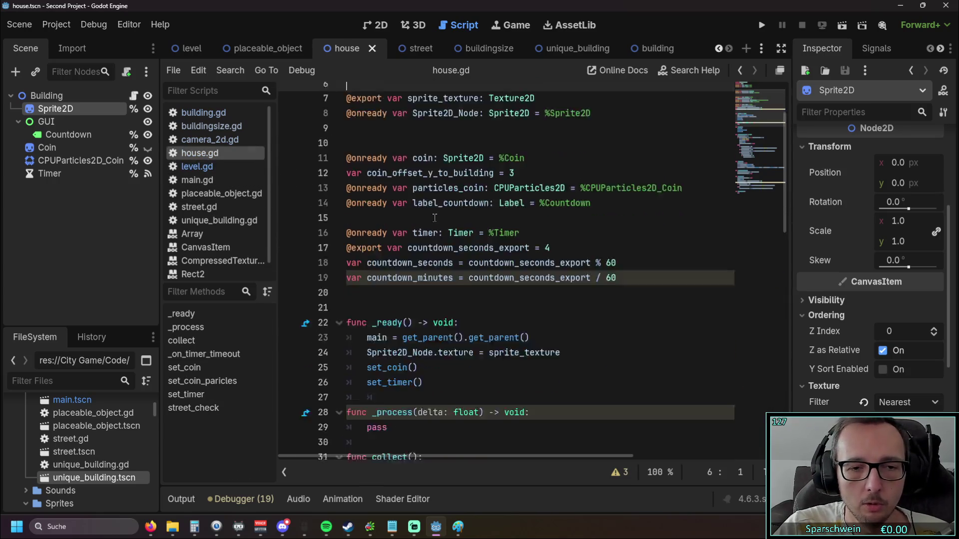
scroll(514, 221, up, 3)
triple_click(526, 319)
mouse_move(526, 318)
mouse_down()
mouse_move(339, 283)
mouse_move(436, 278)
mouse_up()
scroll(450, 280, up, 1)
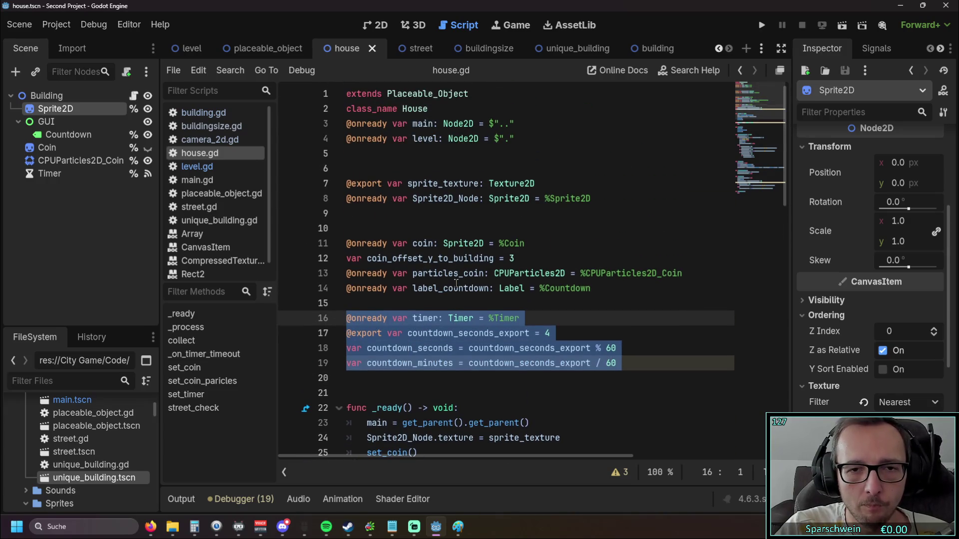
- Select house.gd's sprite texture variables, then switch to the placeable_object scene
click(448, 231)
click(408, 213)
key(shift+Up)
key(shift+Up)
scroll(429, 212, down, 1)
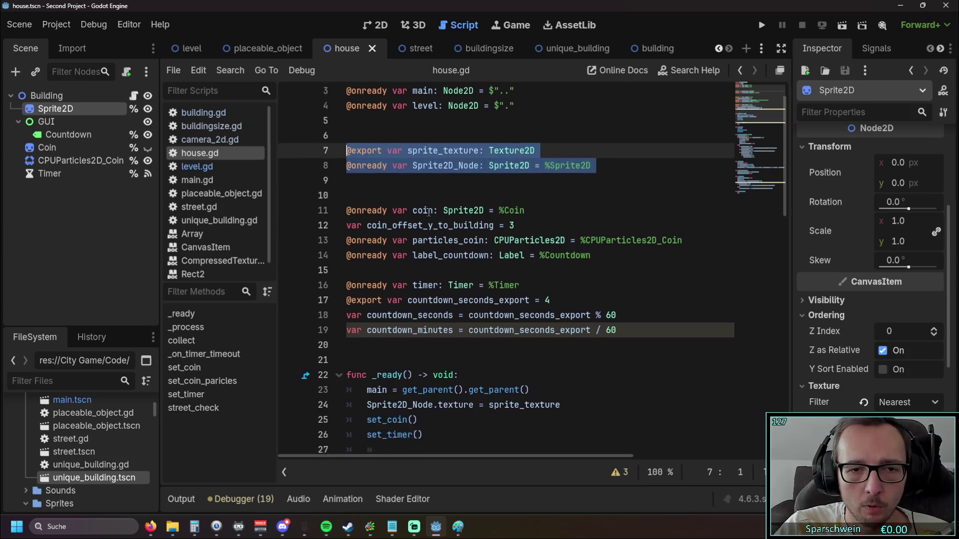
scroll(429, 212, down, 3)
drag(619, 274, 341, 235)
click(452, 290)
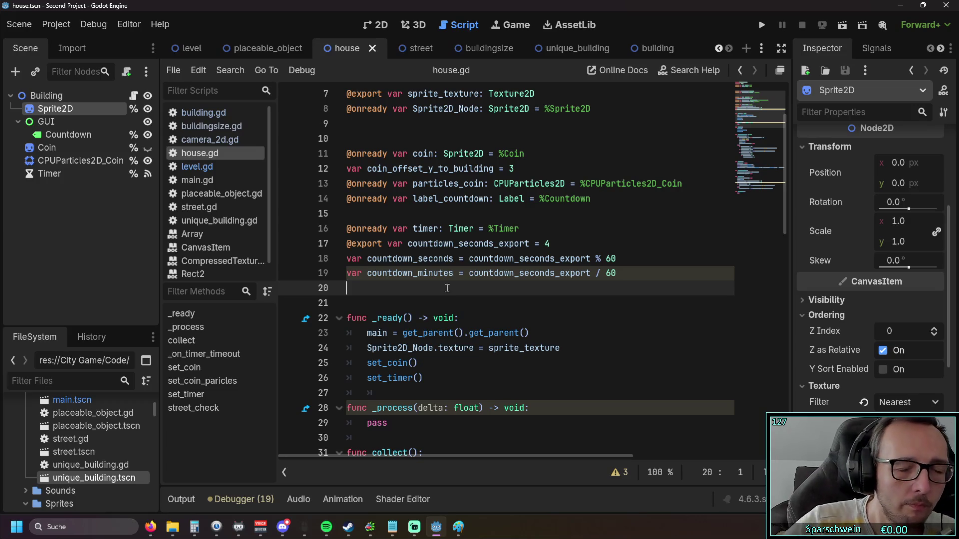
click(261, 50)
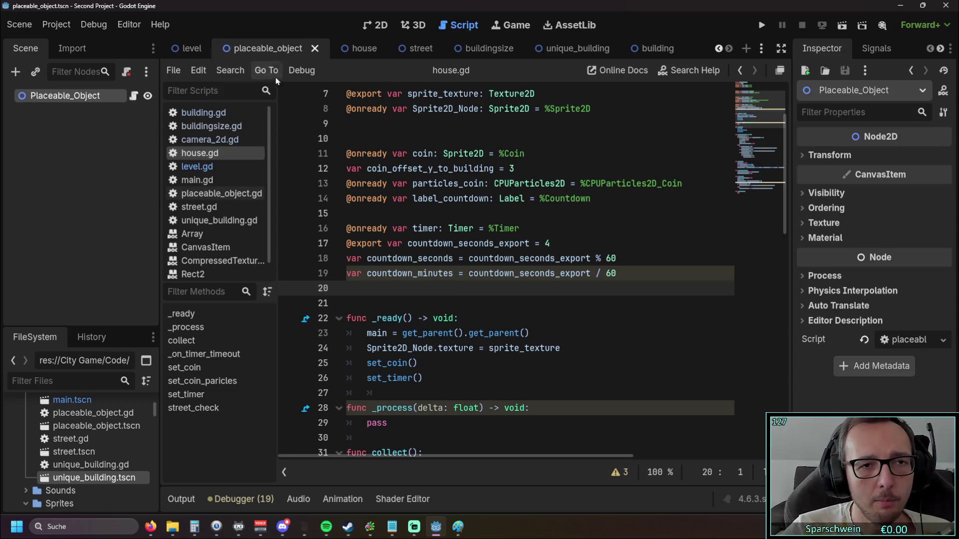
- Open placeable_object.gd and select its object_name and output resource value/type lines 7–8
scroll(410, 189, up, 2)
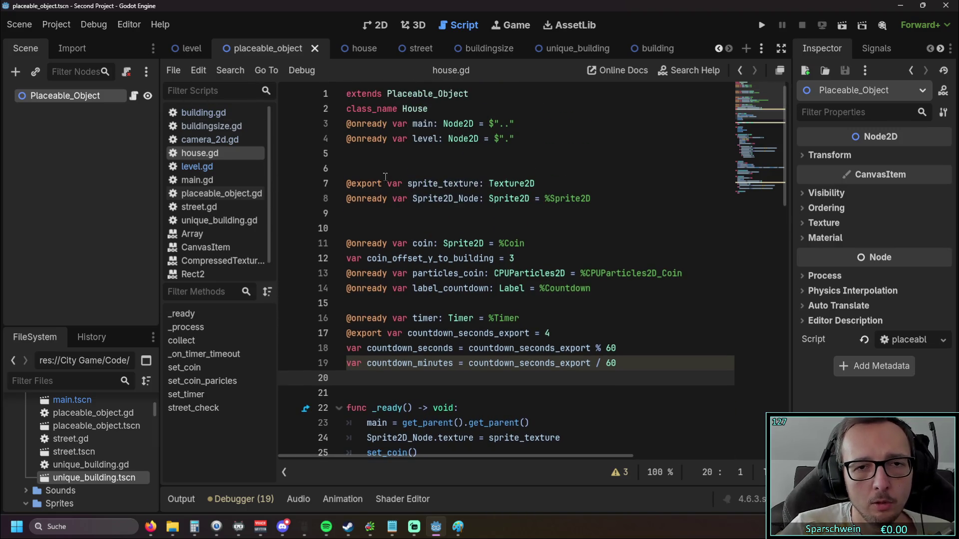
click(220, 194)
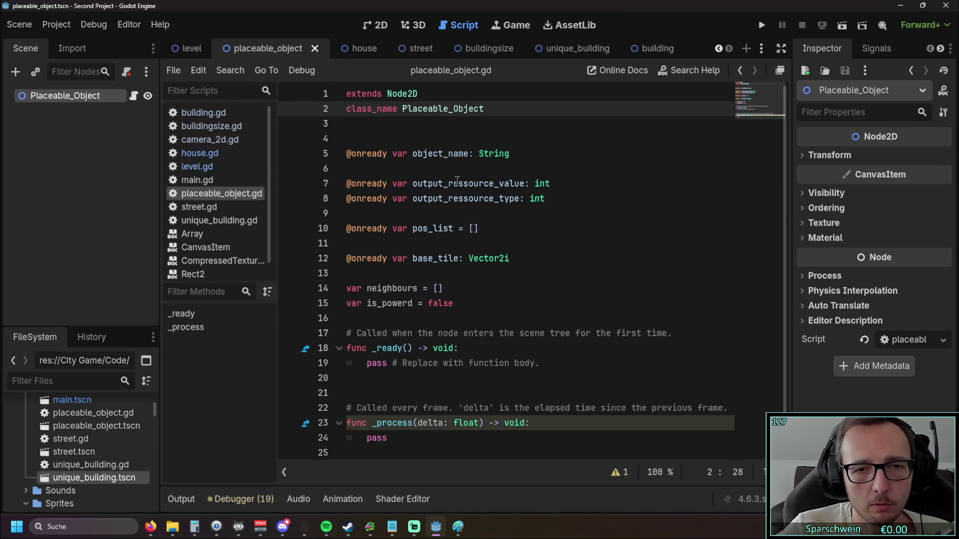
triple_click(510, 154)
click(485, 172)
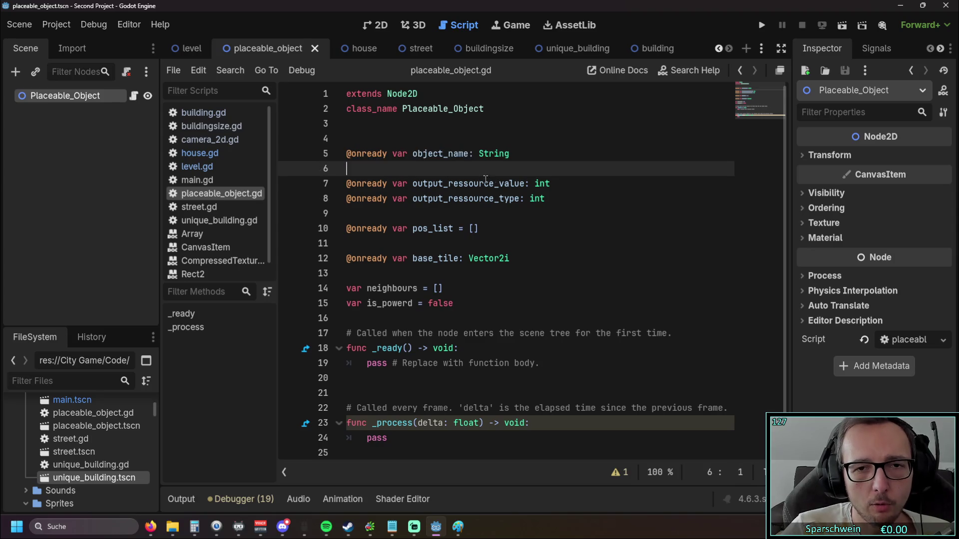
click(554, 199)
drag(554, 200, 344, 183)
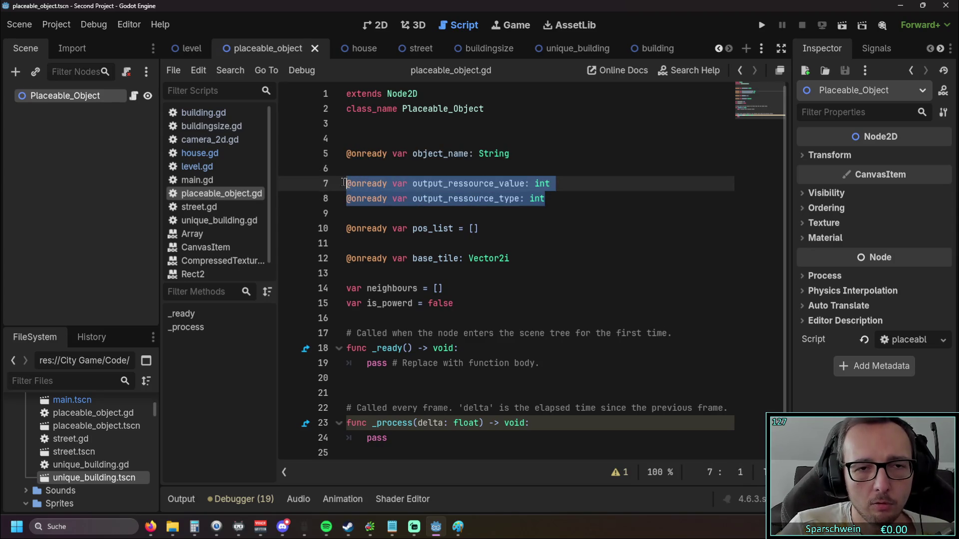
click(540, 219)
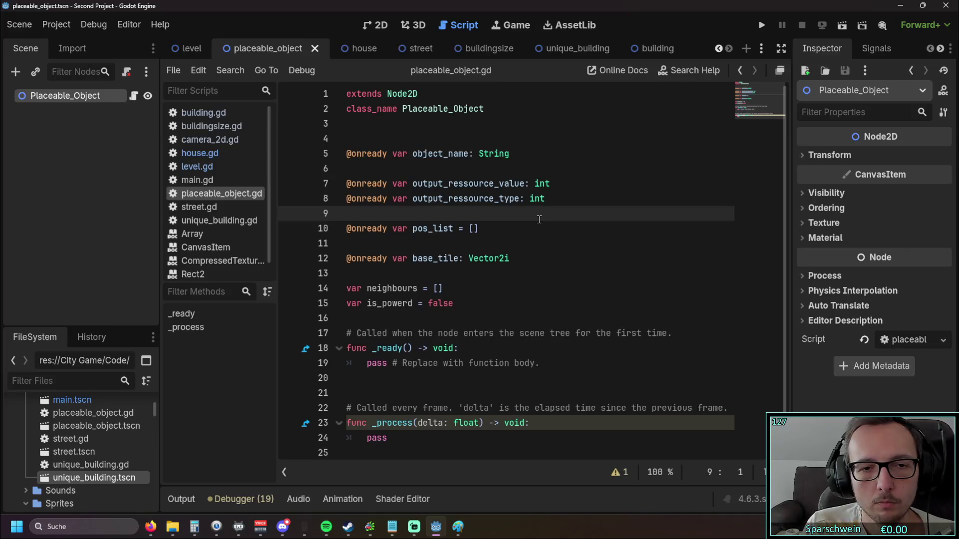
click(451, 239)
click(537, 275)
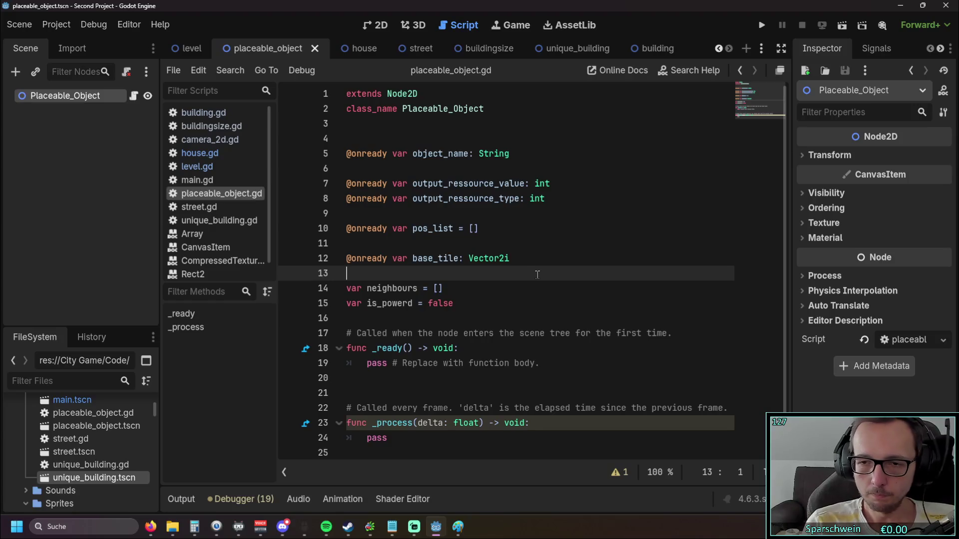
key(alt+Tab)
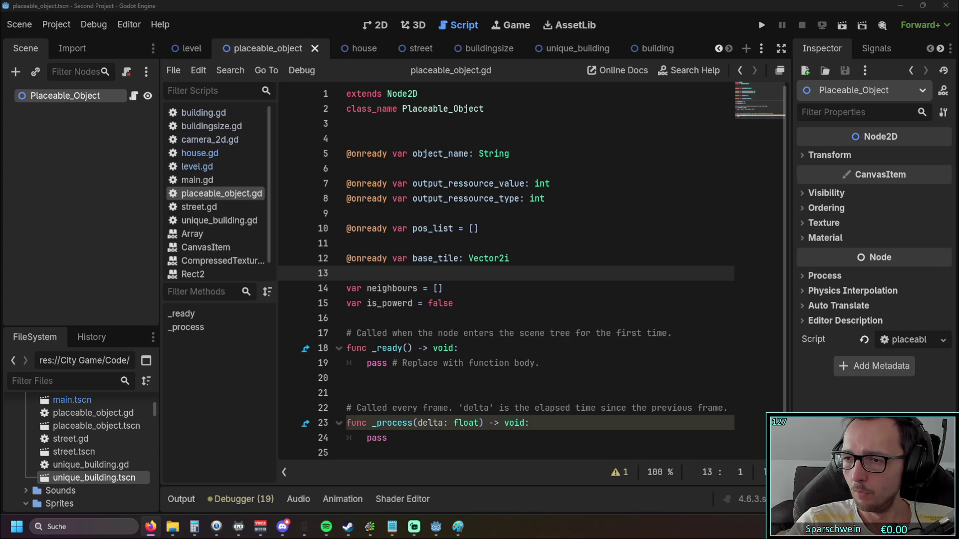
key(alt+Tab)
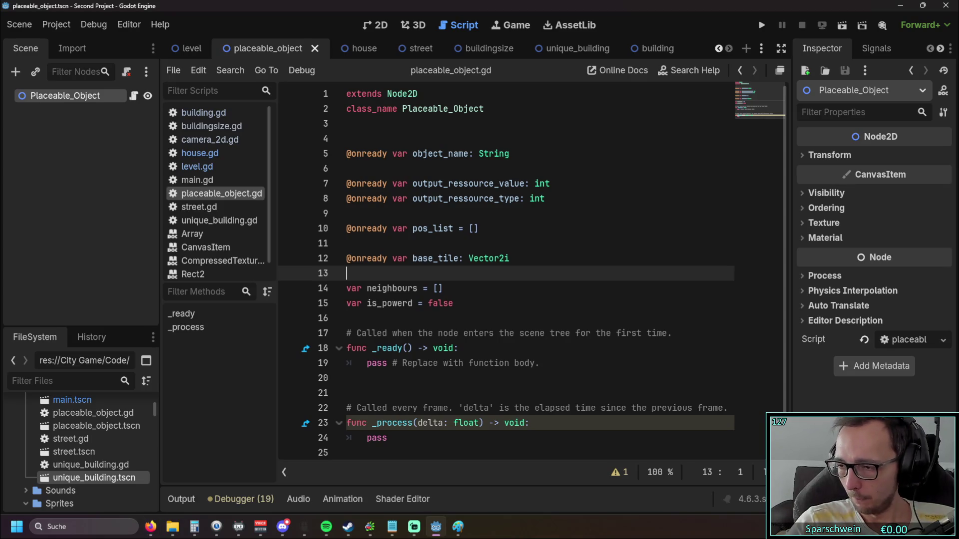
key(alt+Tab)
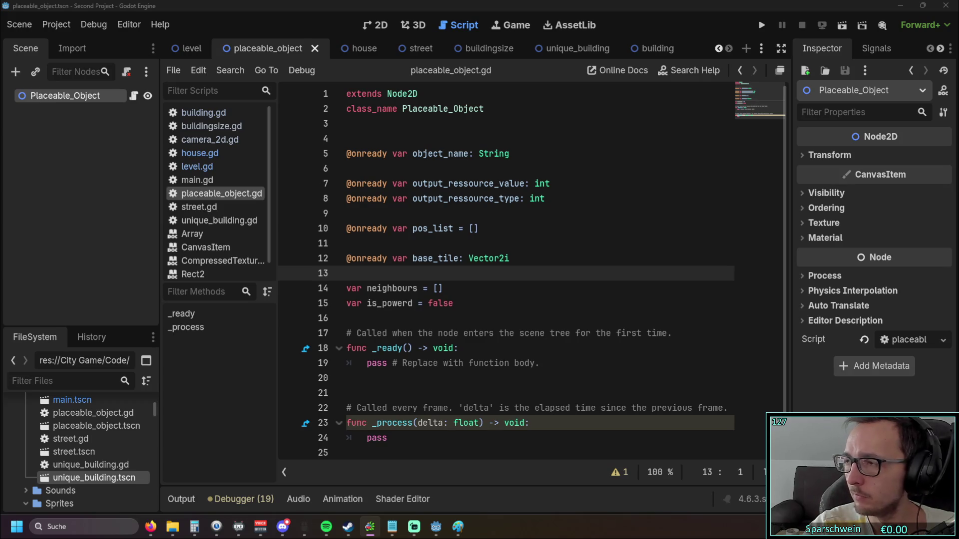
key(alt+Tab)
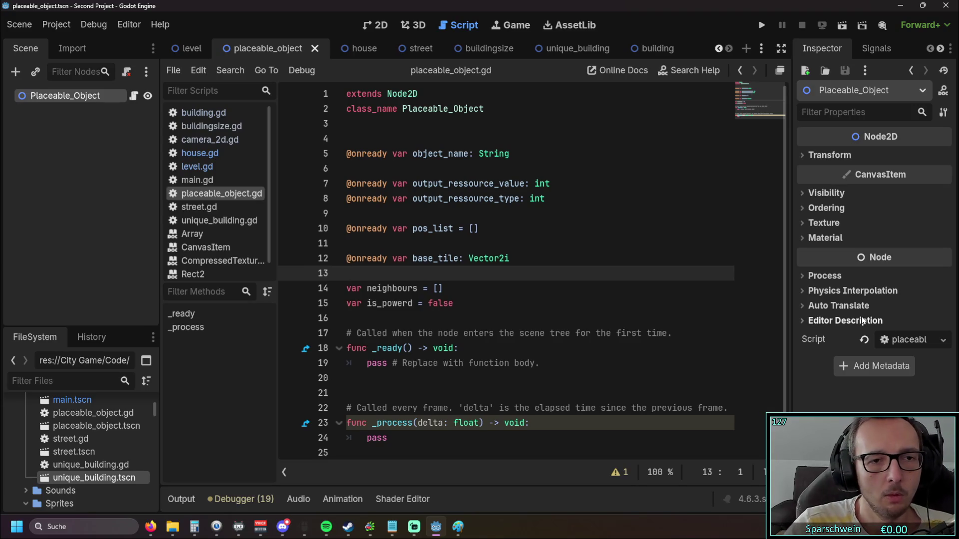
- Widen the Scripts list and open level.gd from it
mouse_move(278, 274)
mouse_down()
mouse_move(333, 275)
mouse_move(311, 275)
mouse_move(320, 275)
mouse_up()
scroll(243, 211, down, 1)
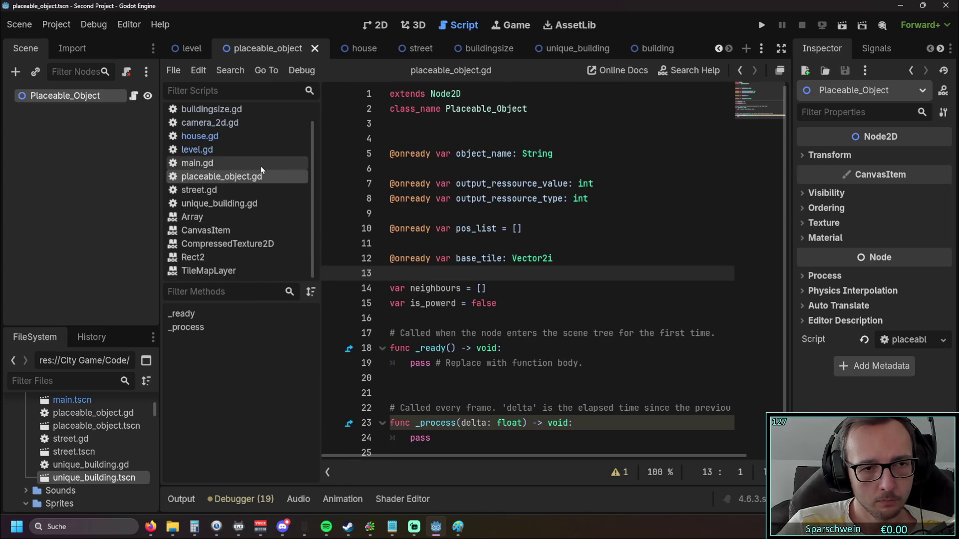
click(239, 204)
scroll(238, 203, up, 1)
click(235, 180)
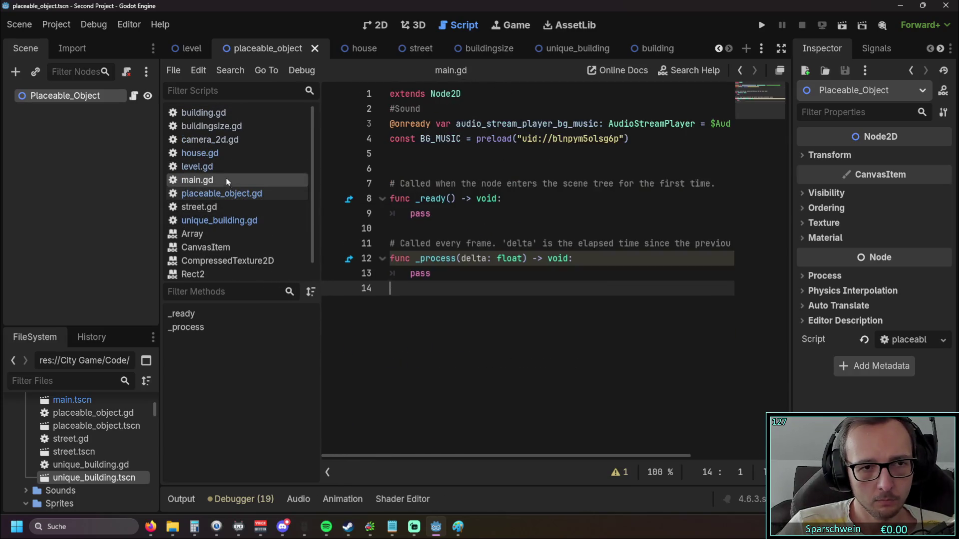
click(228, 167)
scroll(499, 216, down, 1)
scroll(499, 217, up, 1)
- Review level.gd's get_house_under_mouse ending and _on_btn_fass_pressed, then switch to the house scene
click(550, 274)
mouse_move(548, 288)
mouse_down()
mouse_move(499, 273)
mouse_move(431, 199)
mouse_up()
scroll(528, 215, down, 12)
mouse_move(634, 380)
mouse_down()
mouse_move(499, 303)
mouse_move(427, 230)
mouse_move(410, 153)
mouse_move(405, 207)
mouse_move(395, 133)
mouse_up()
scroll(429, 232, up, 8)
scroll(404, 208, up, 3)
scroll(514, 206, down, 4)
scroll(513, 206, down, 6)
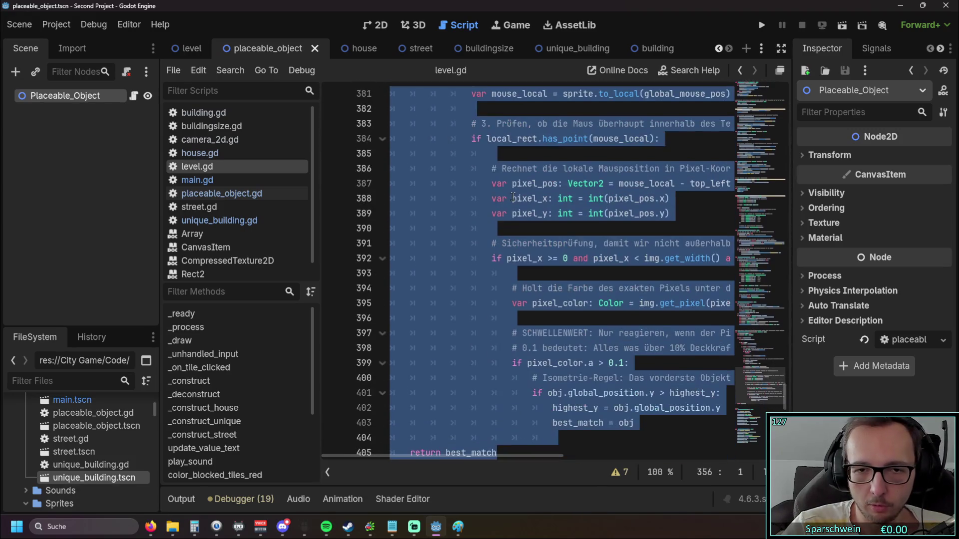
click(578, 333)
scroll(572, 331, down, 5)
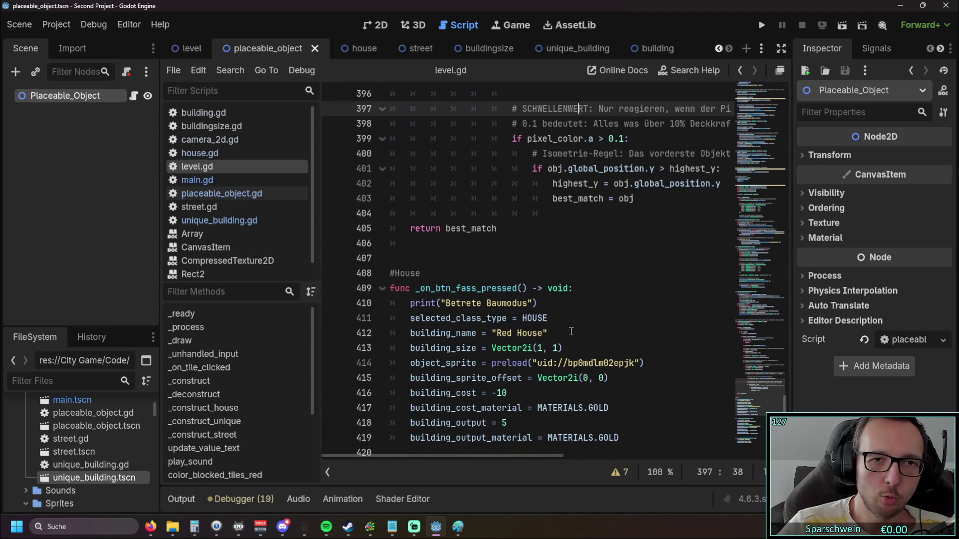
click(356, 48)
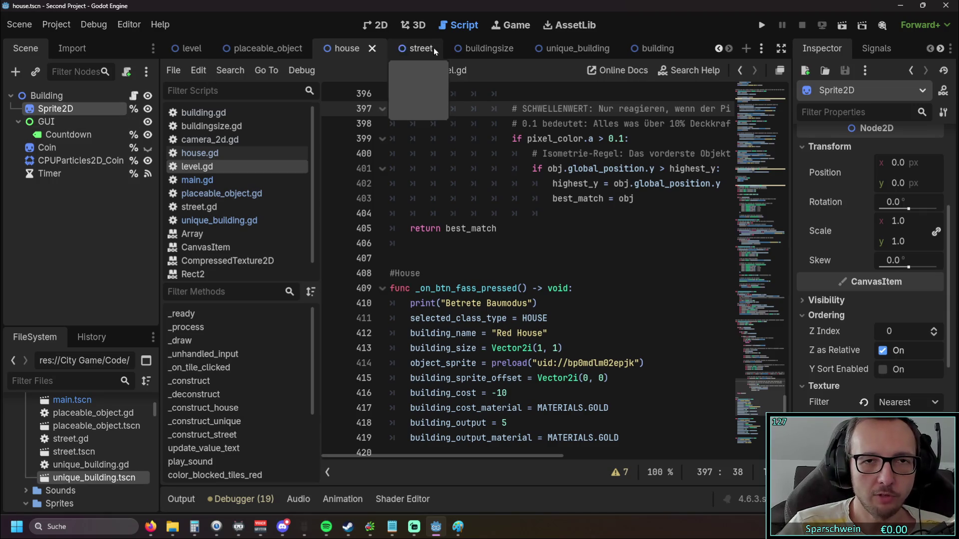
- Switch to the street scene, open street.gd, and review its extends Placeable_Object line
click(403, 48)
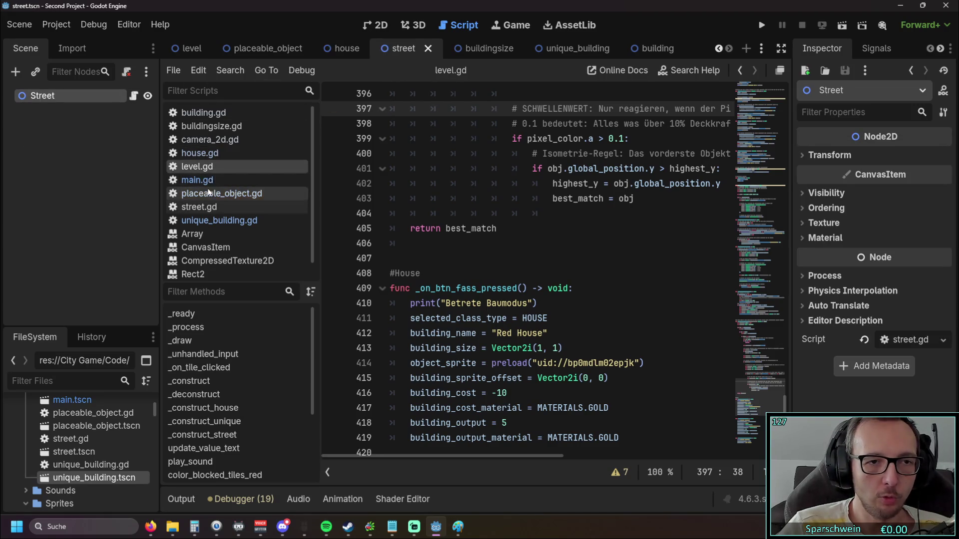
click(199, 206)
scroll(474, 190, down, 5)
scroll(474, 190, up, 5)
scroll(520, 230, down, 5)
scroll(519, 230, up, 1)
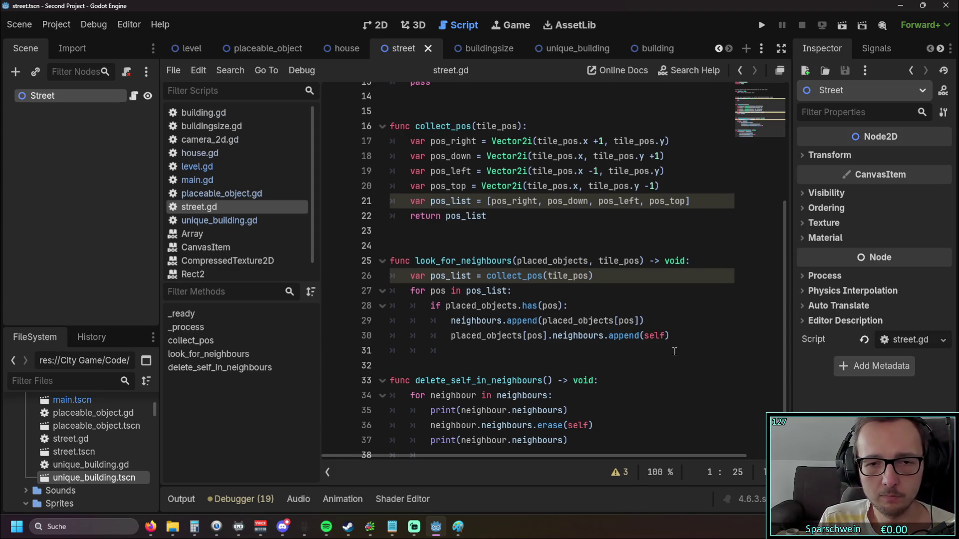
scroll(675, 352, up, 4)
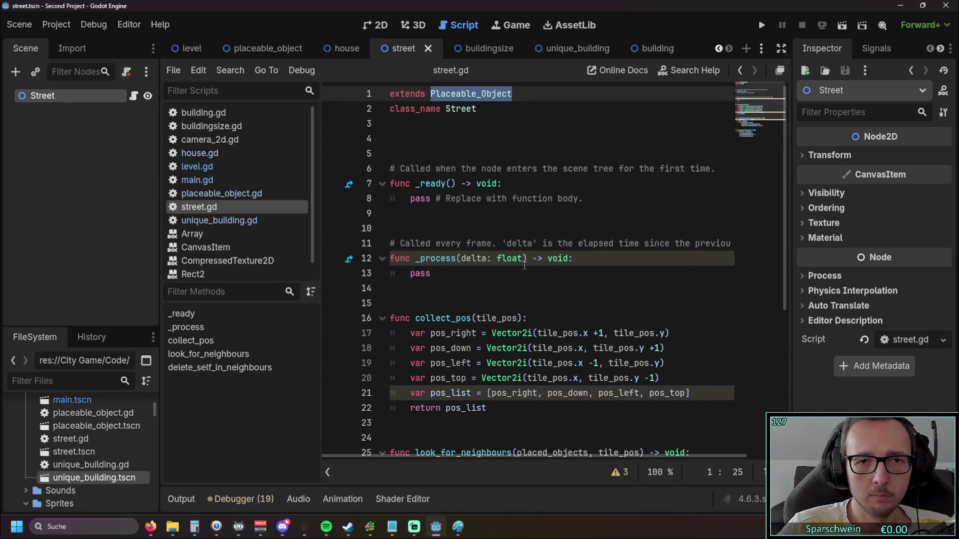
scroll(514, 260, down, 5)
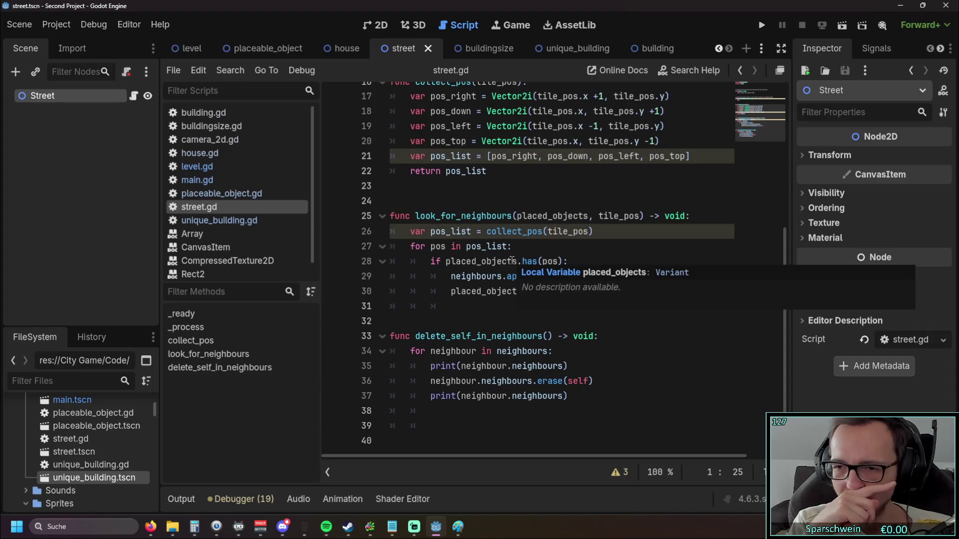
scroll(512, 260, up, 5)
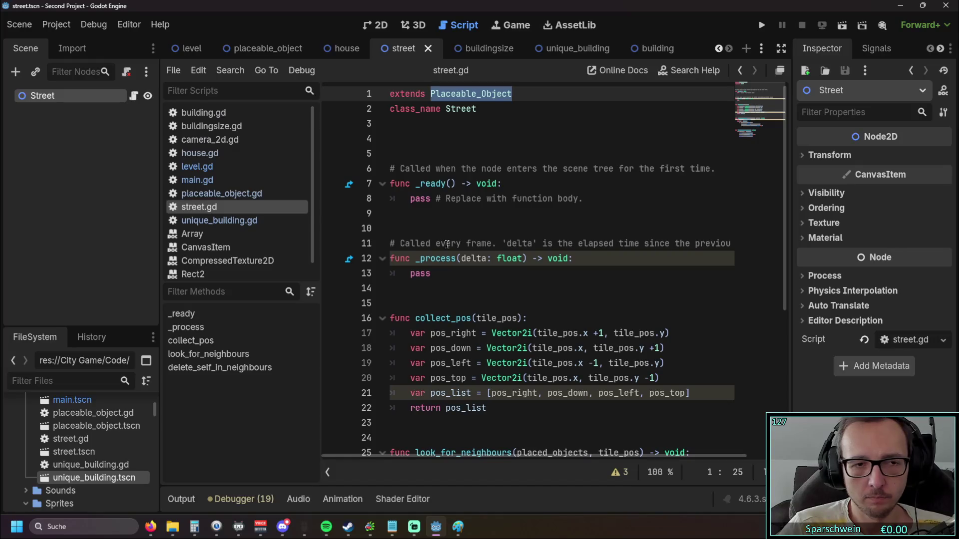
click(497, 156)
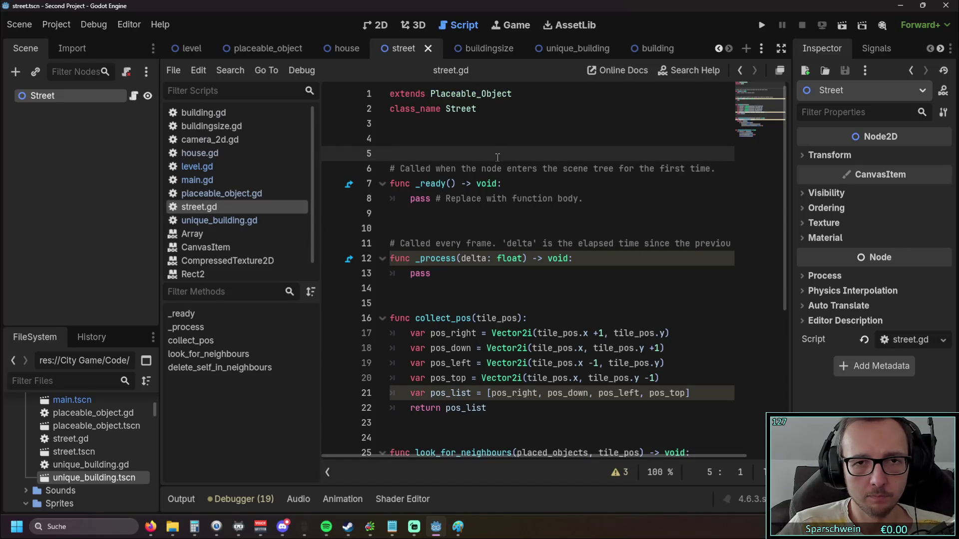
- Scroll through street.gd's collect_pos, look_for_neighbours and delete_self_in_neighbours functions
scroll(498, 157, down, 5)
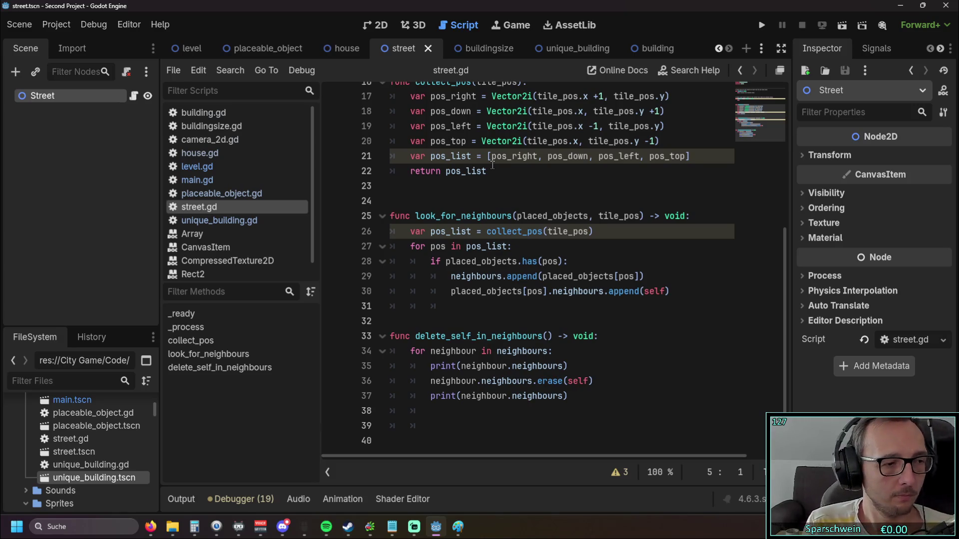
scroll(474, 195, up, 5)
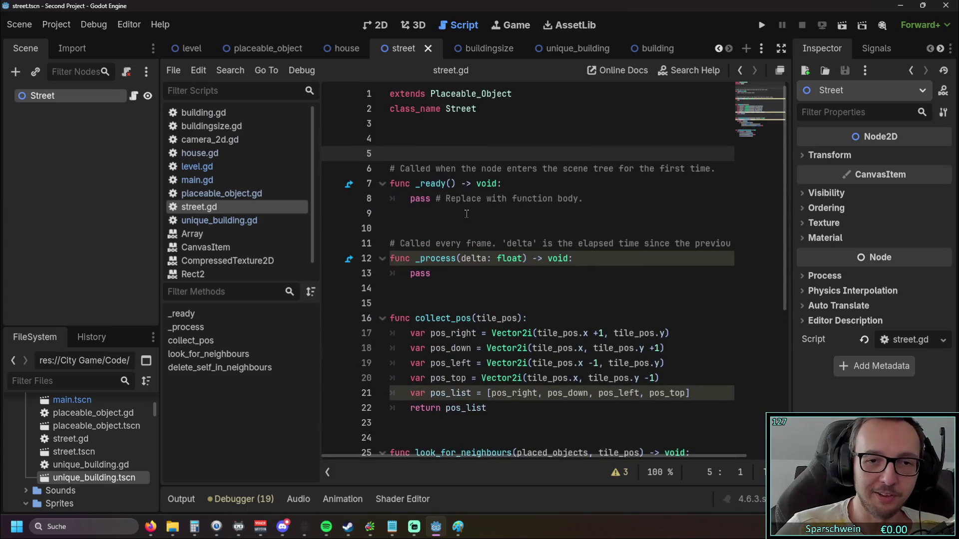
scroll(452, 210, down, 5)
scroll(449, 215, down, 1)
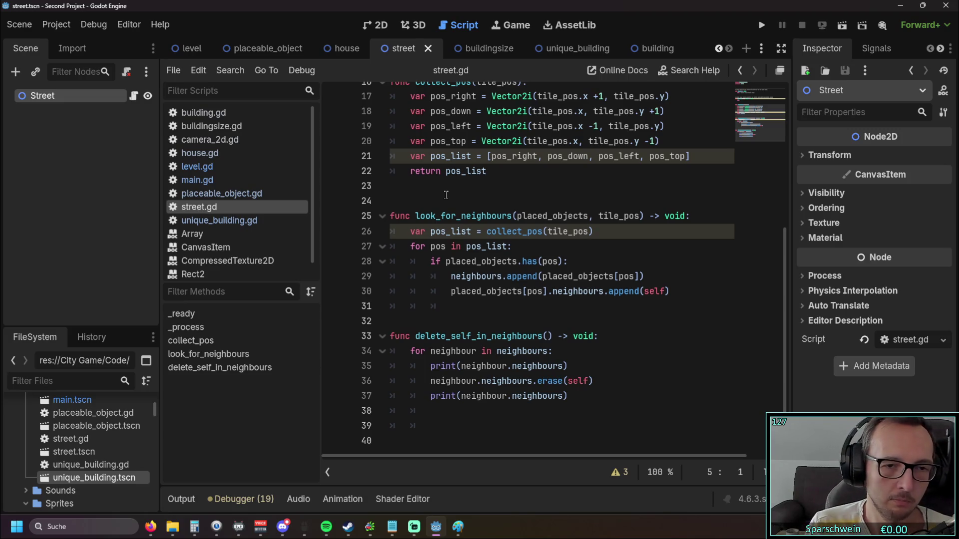
scroll(446, 195, up, 5)
scroll(470, 191, down, 3)
scroll(470, 191, up, 3)
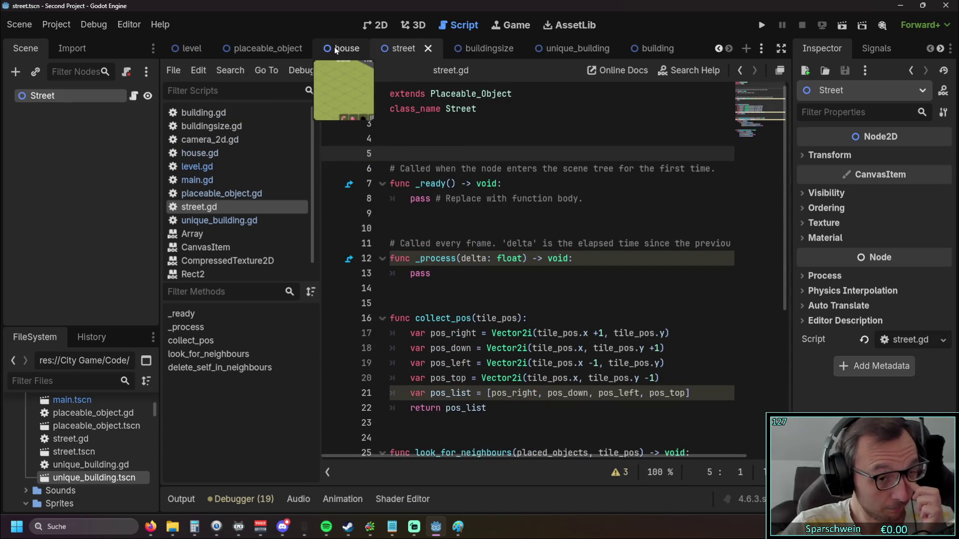
- Open house.gd and review its main and level onready variable lines 3–4
click(227, 153)
click(227, 142)
click(220, 153)
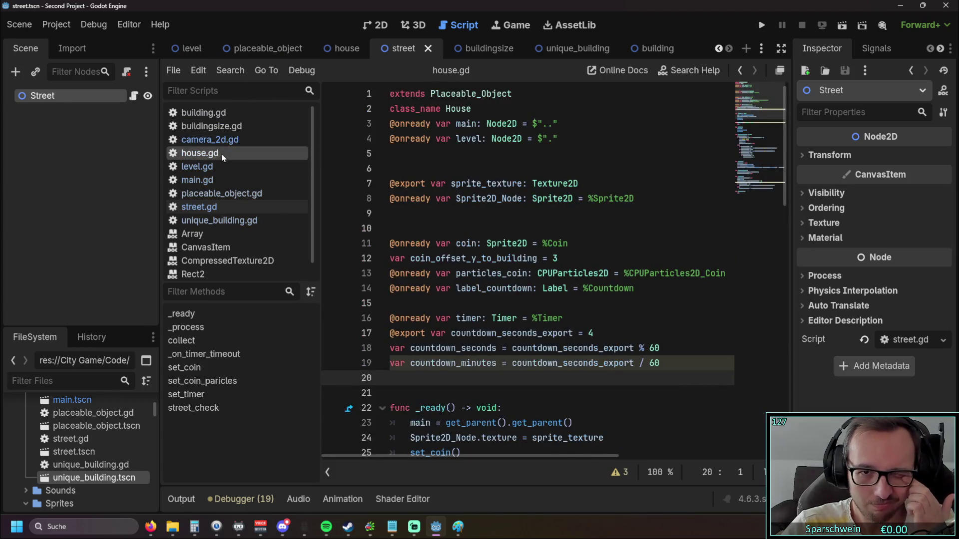
drag(559, 140, 359, 128)
click(474, 154)
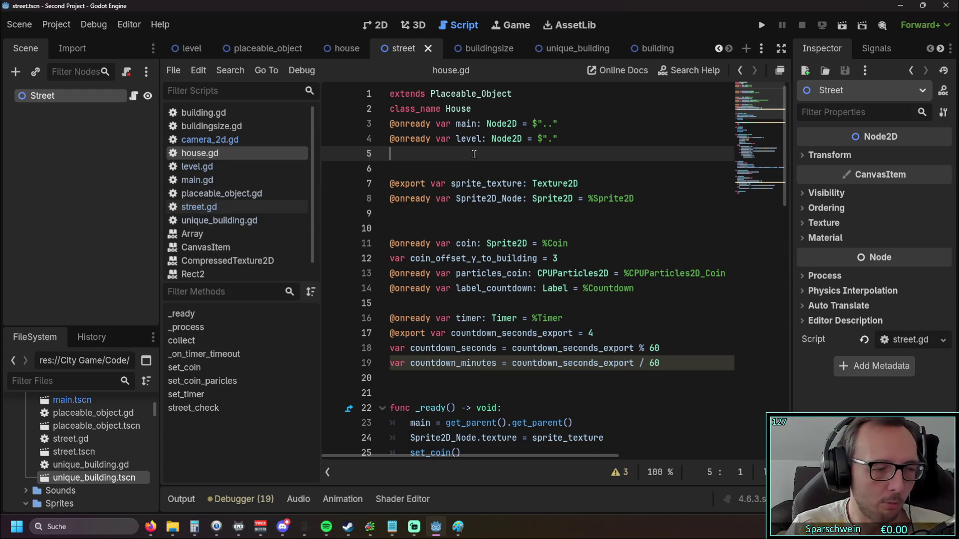
click(83, 140)
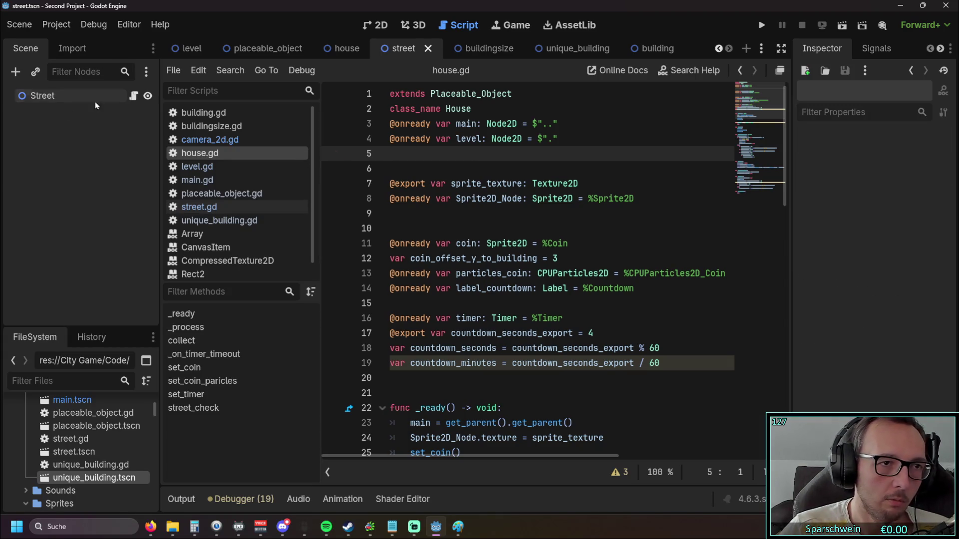
click(341, 48)
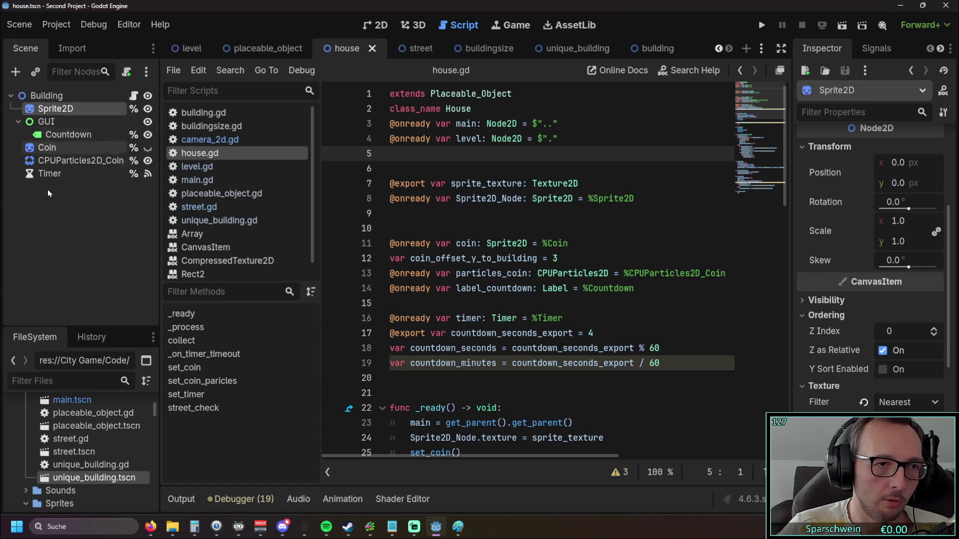
- Switch to the level scene to view its Level node tree
click(190, 48)
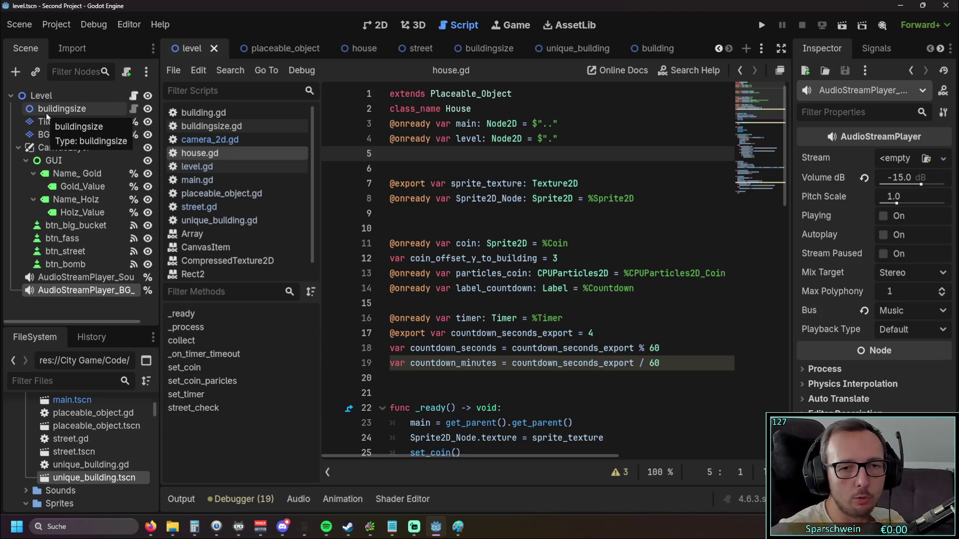
- Scroll to the end of house.gd to review set_coin, set_timer and the empty street_check
scroll(499, 245, down, 10)
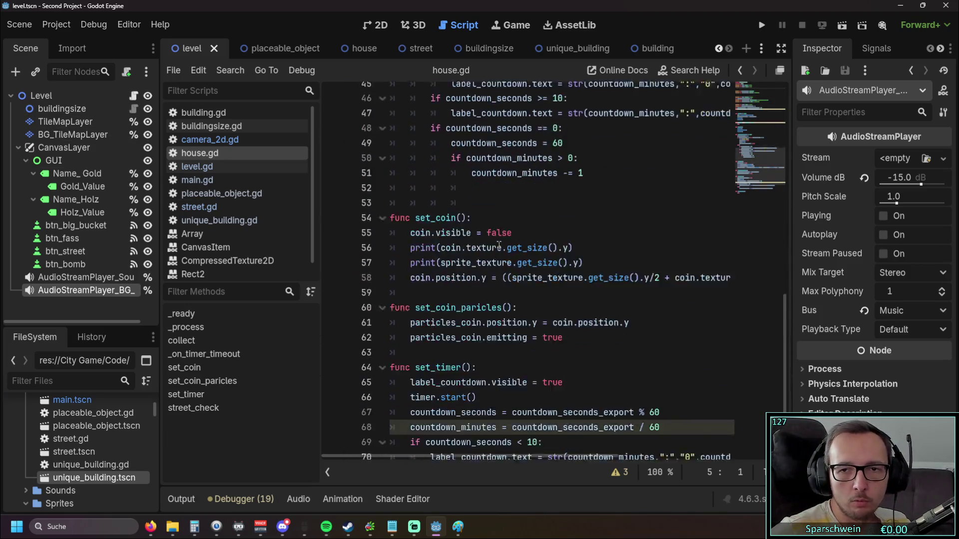
scroll(499, 245, down, 3)
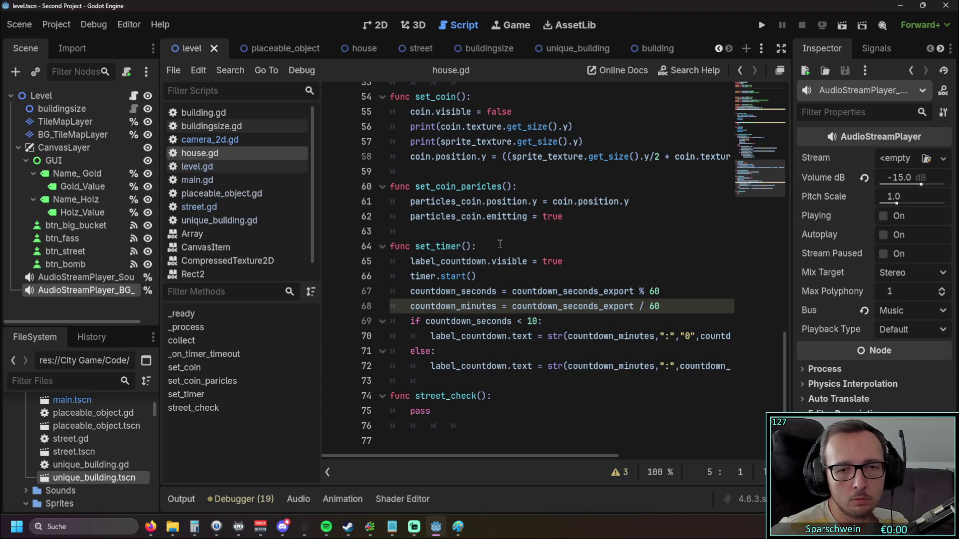
scroll(500, 244, up, 4)
scroll(503, 245, down, 4)
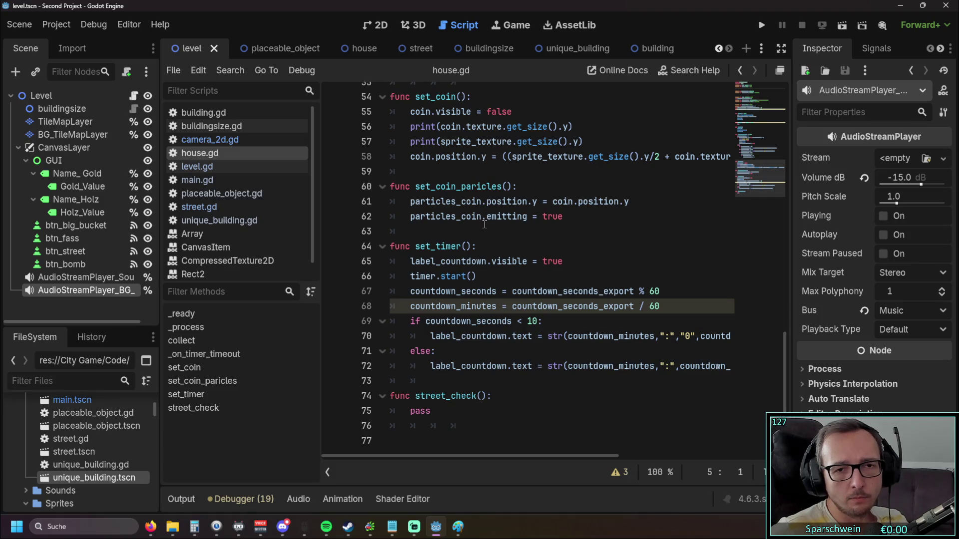
mouse_move(484, 224)
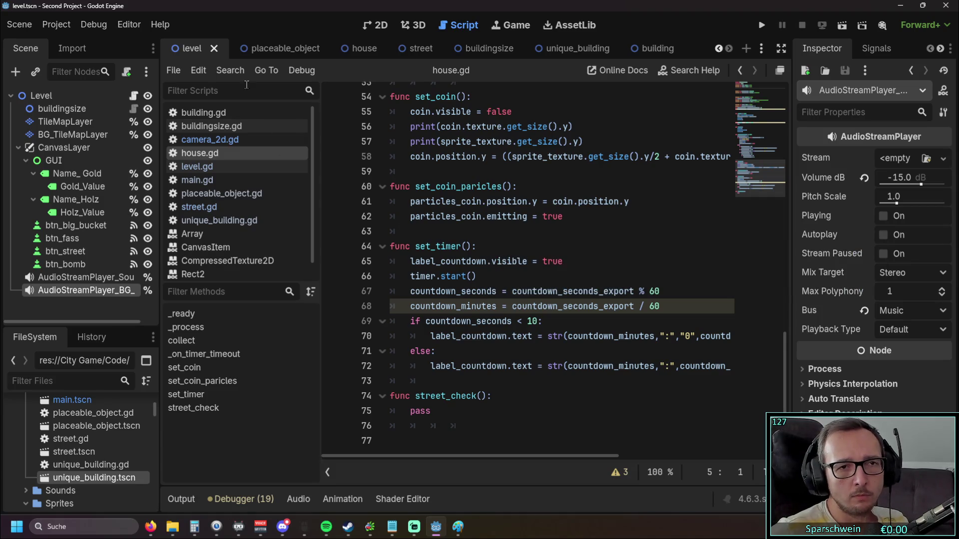
scroll(223, 215, down, 1)
scroll(223, 214, up, 1)
scroll(224, 211, down, 1)
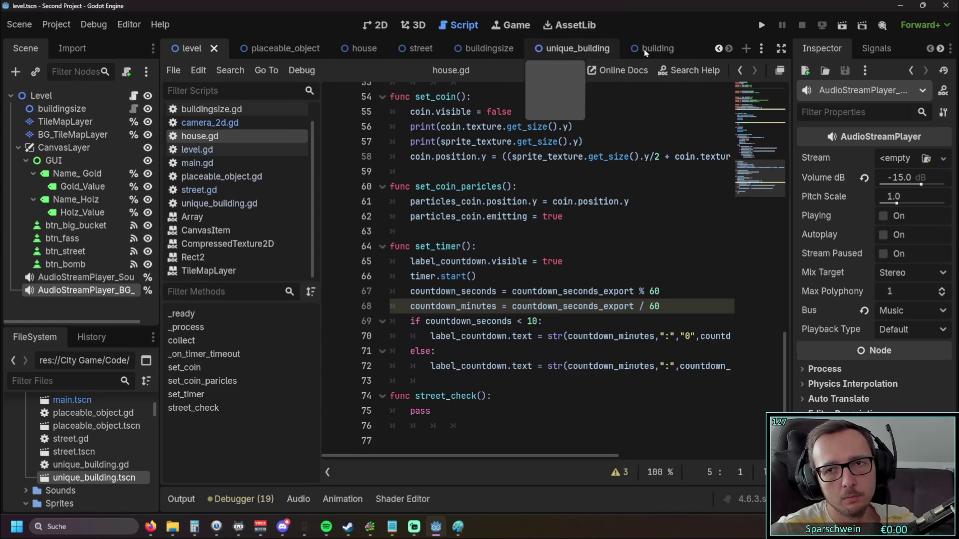
- Show the main scene tab and select buildingsize to view its Node2D transform in the Inspector
click(719, 48)
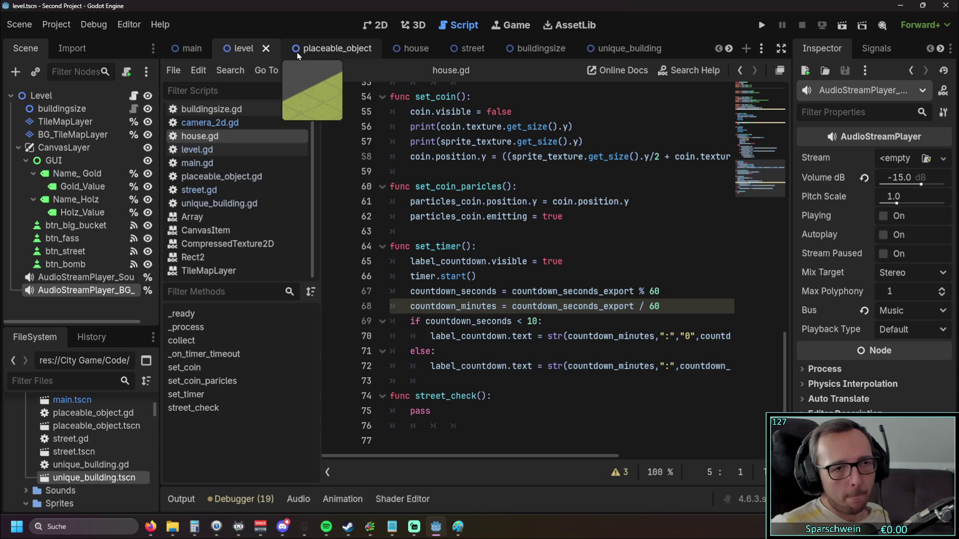
click(50, 109)
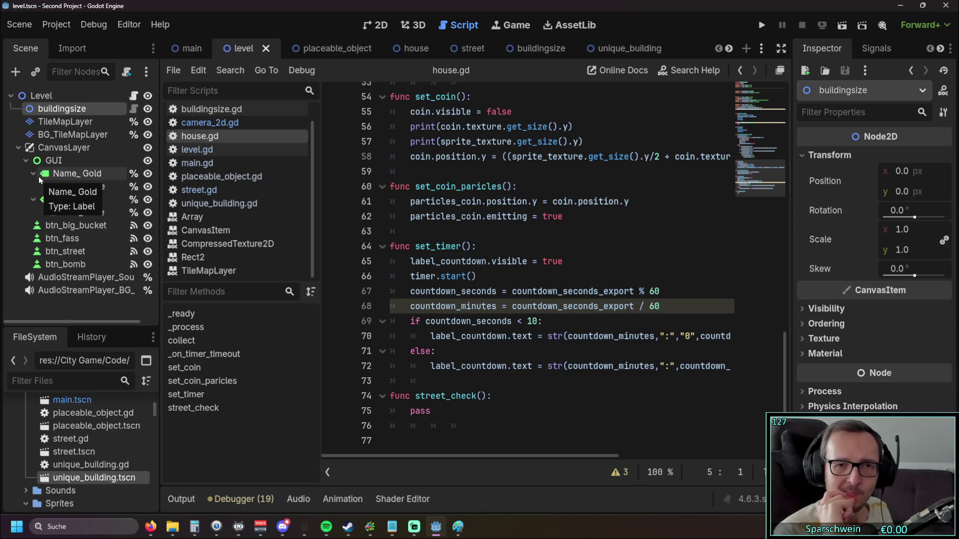
- Skim house.gd, glance at level.gd, then open camera_2d.gd with its _input and zoom_to_mouse code
scroll(522, 365, up, 8)
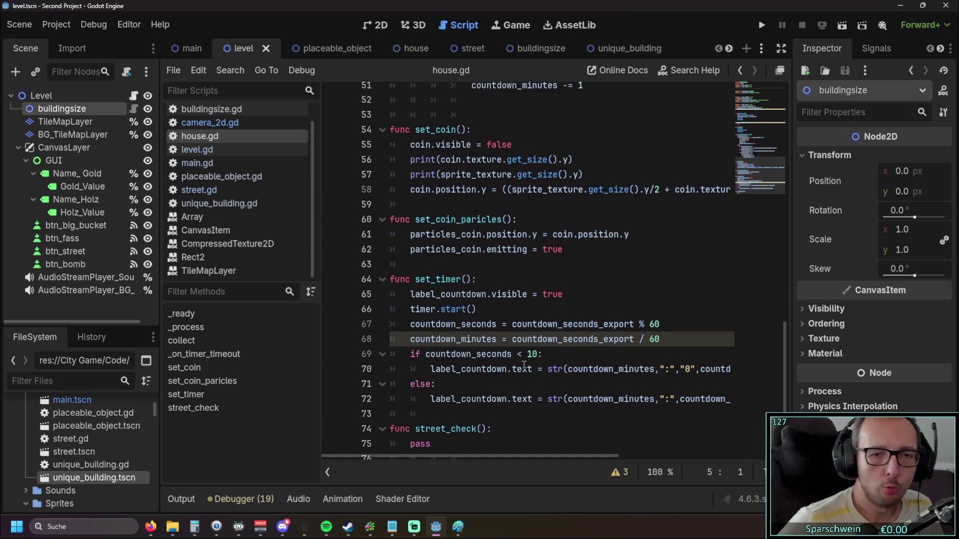
scroll(521, 365, up, 7)
scroll(447, 383, down, 15)
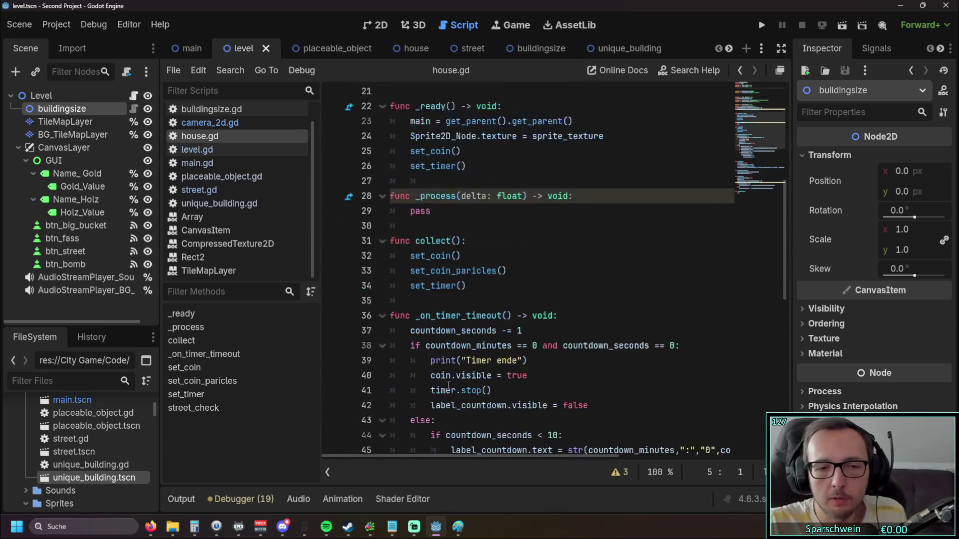
scroll(448, 384, up, 18)
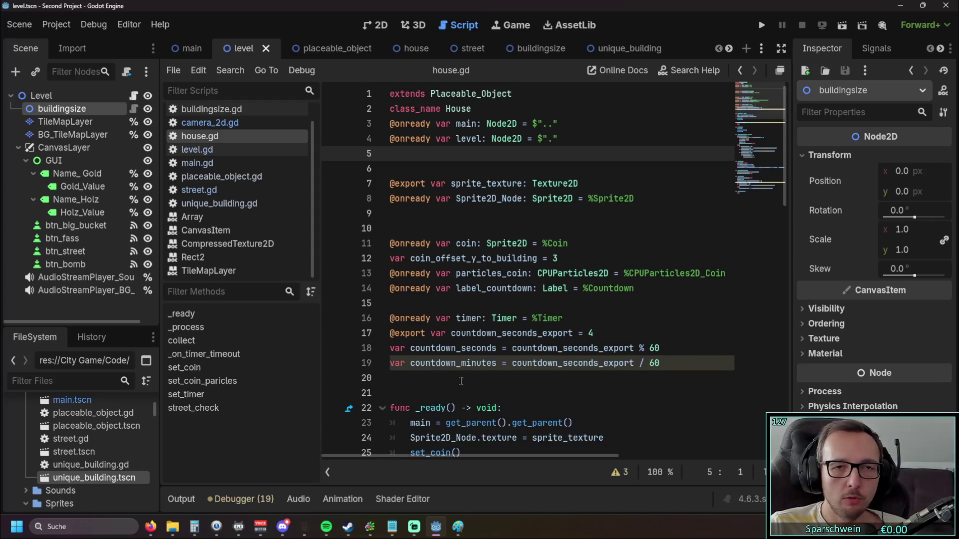
scroll(456, 355, down, 7)
scroll(456, 355, down, 10)
scroll(462, 351, up, 3)
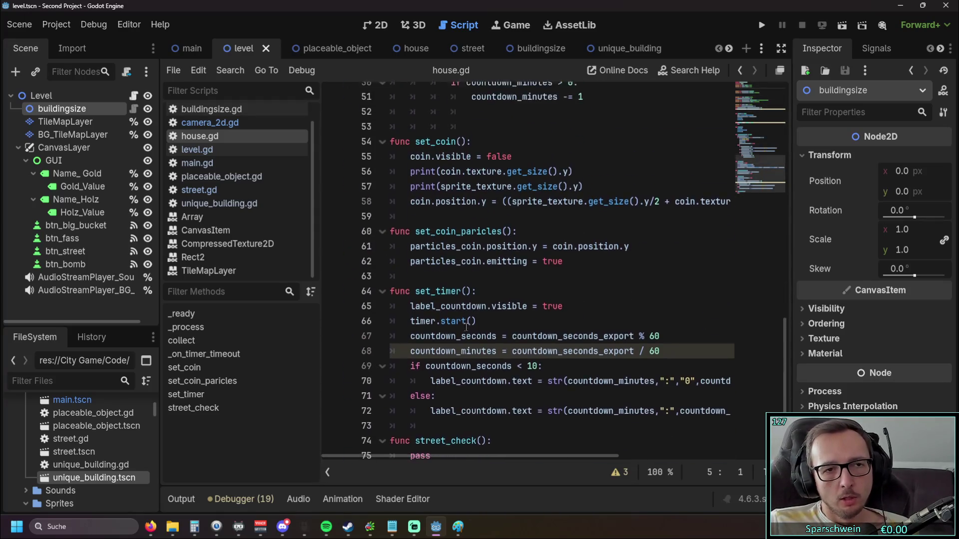
click(200, 149)
click(205, 136)
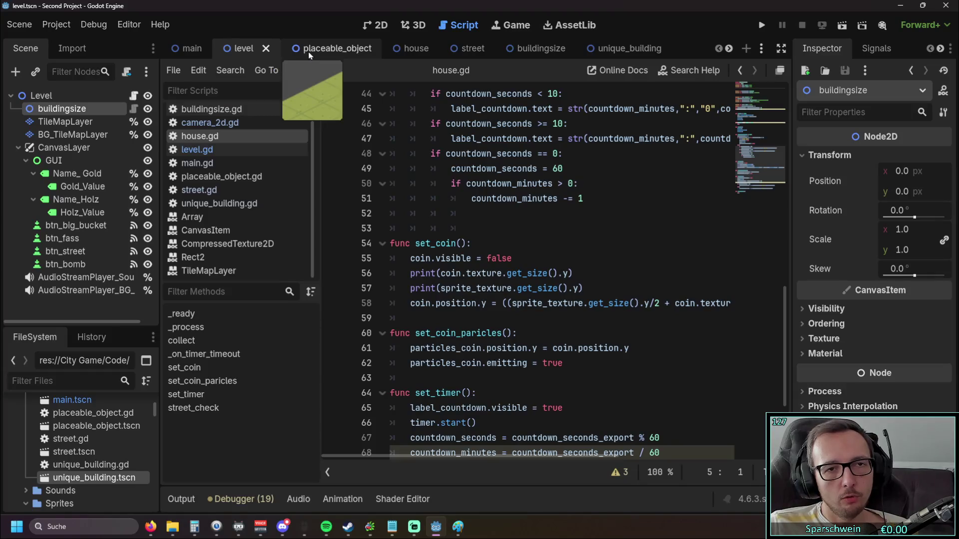
click(254, 124)
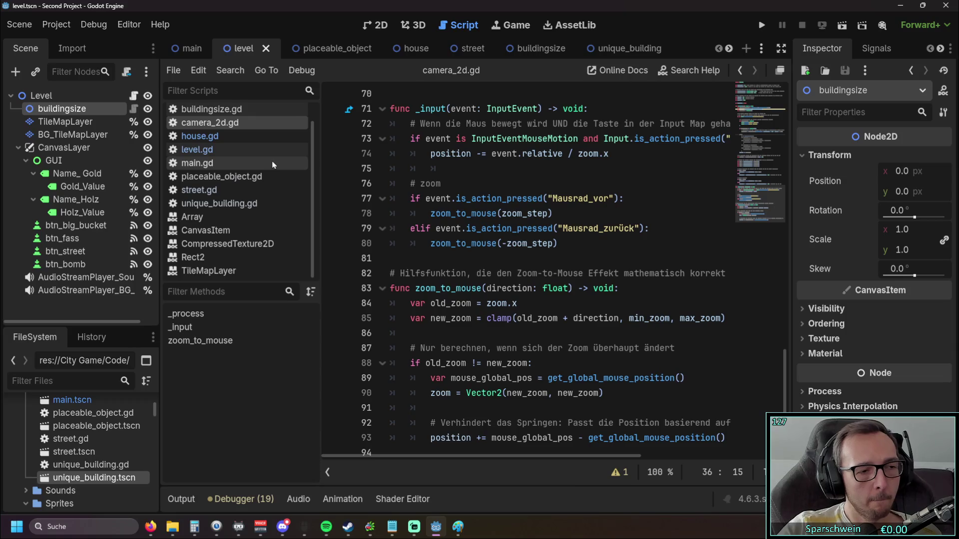
- Switch back to house.gd's countdown and set_coin code, then bring the building scene tab into view
scroll(232, 207, up, 1)
scroll(231, 207, down, 1)
click(240, 136)
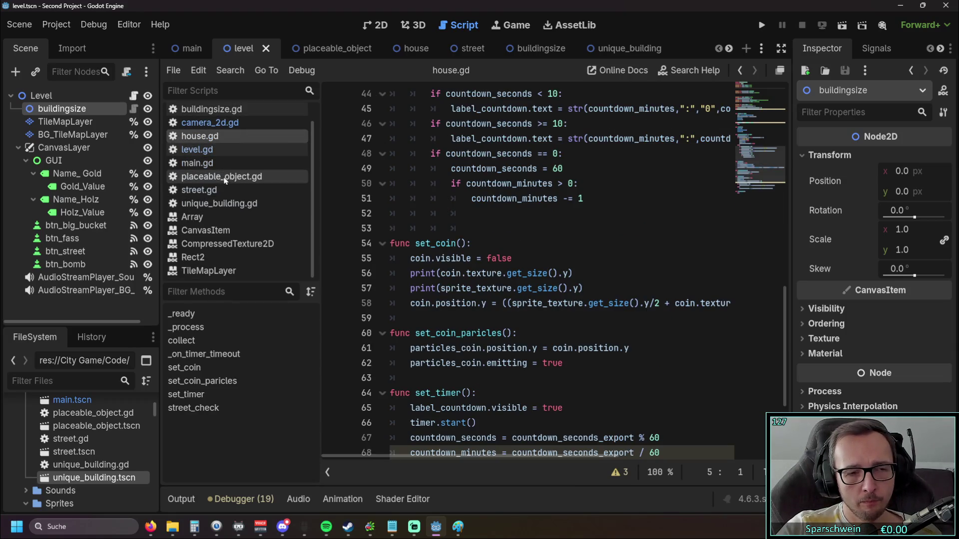
scroll(280, 205, up, 1)
scroll(295, 210, down, 1)
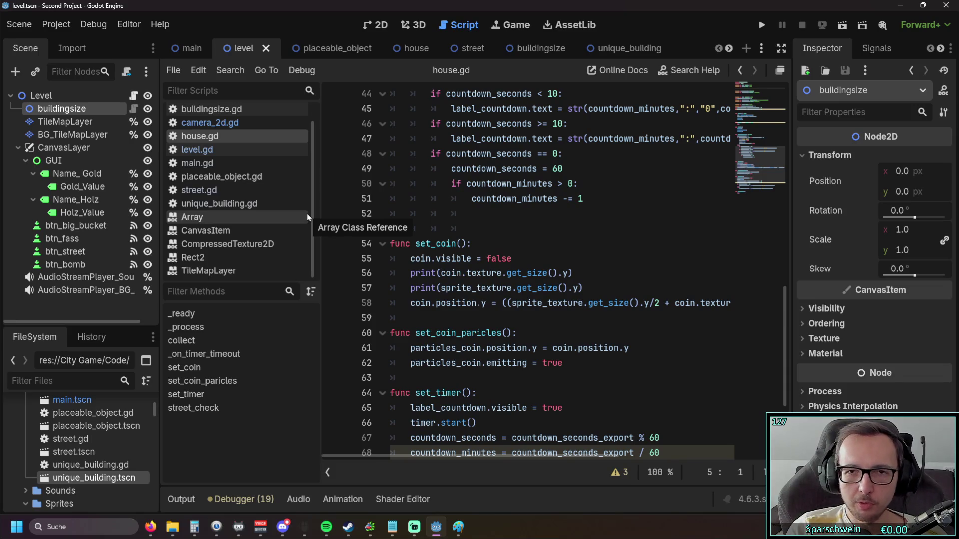
click(729, 49)
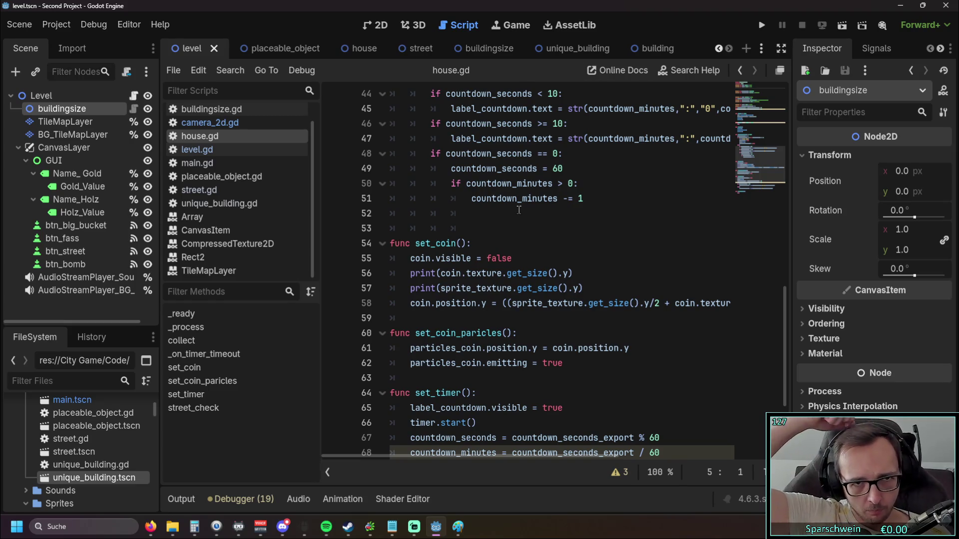
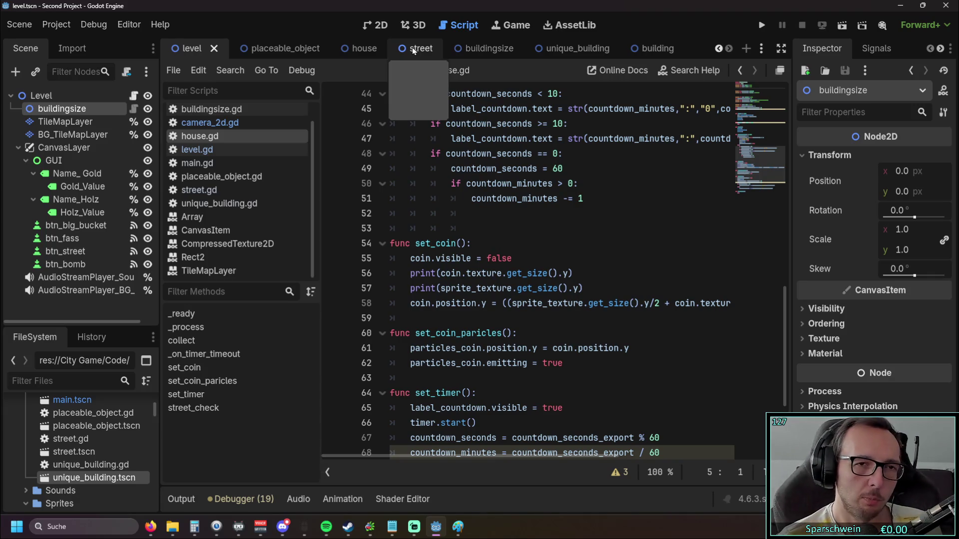
- Open the unique_building scene, check the house scene, return, then go to placeable_object
click(559, 48)
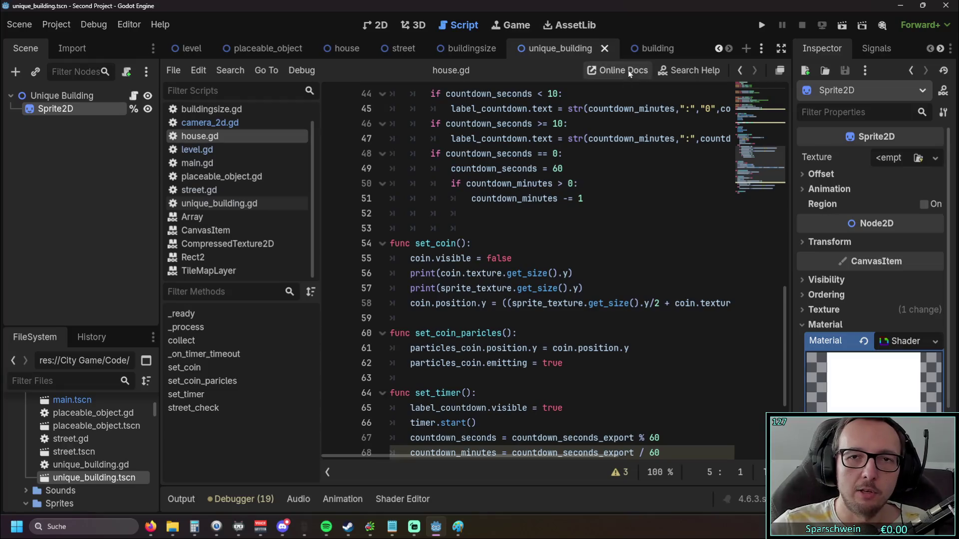
click(347, 49)
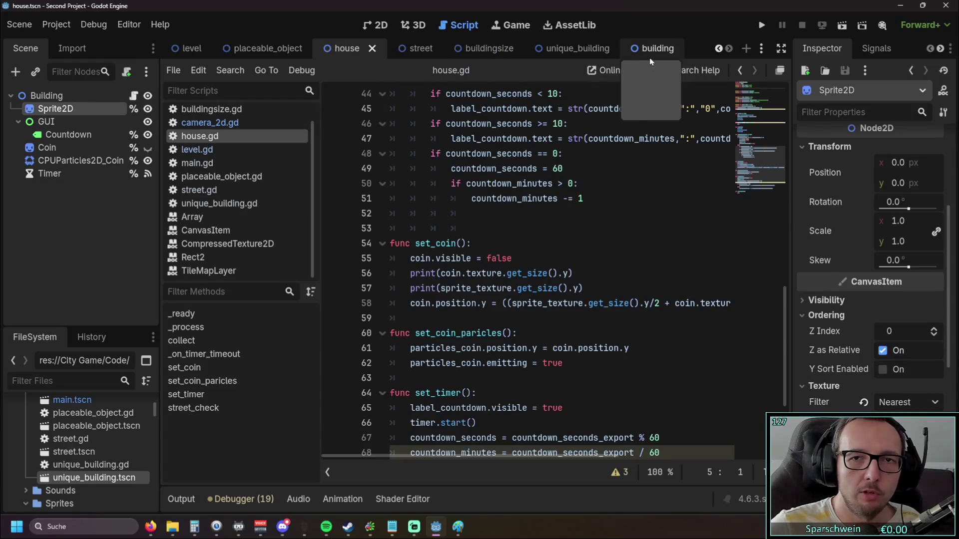
click(577, 52)
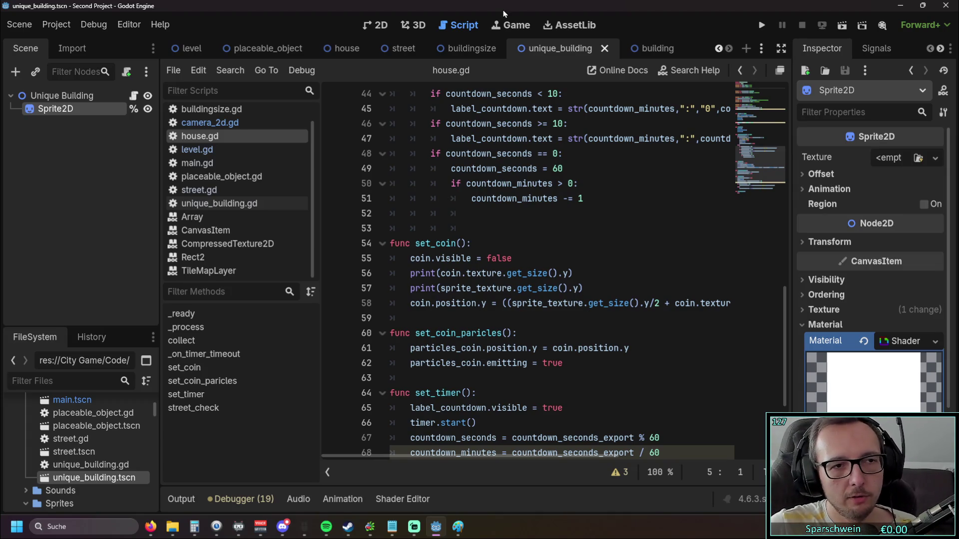
click(265, 48)
- Cycle through the level and placeable_object scene tabs, ending on the house scene
click(192, 48)
click(265, 48)
click(360, 48)
click(265, 48)
click(191, 48)
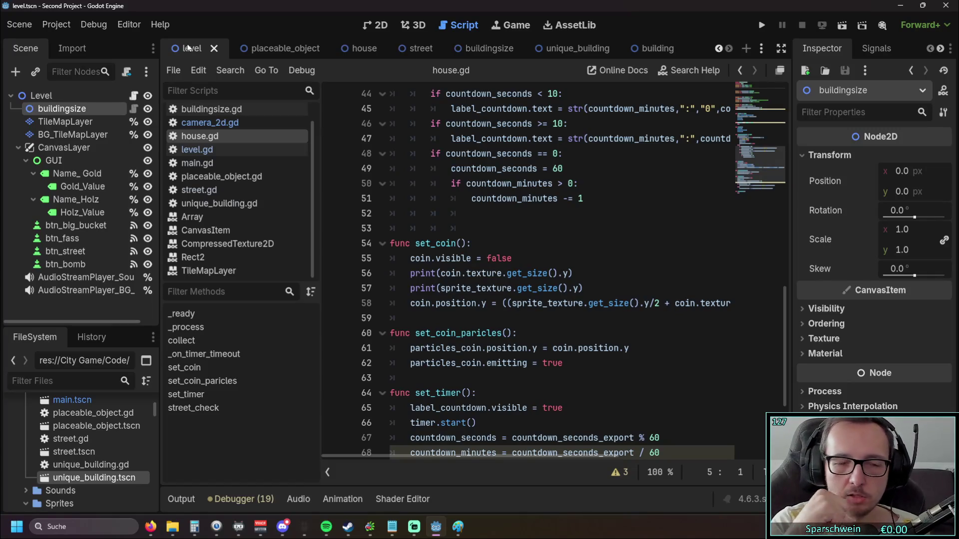
click(265, 48)
click(194, 49)
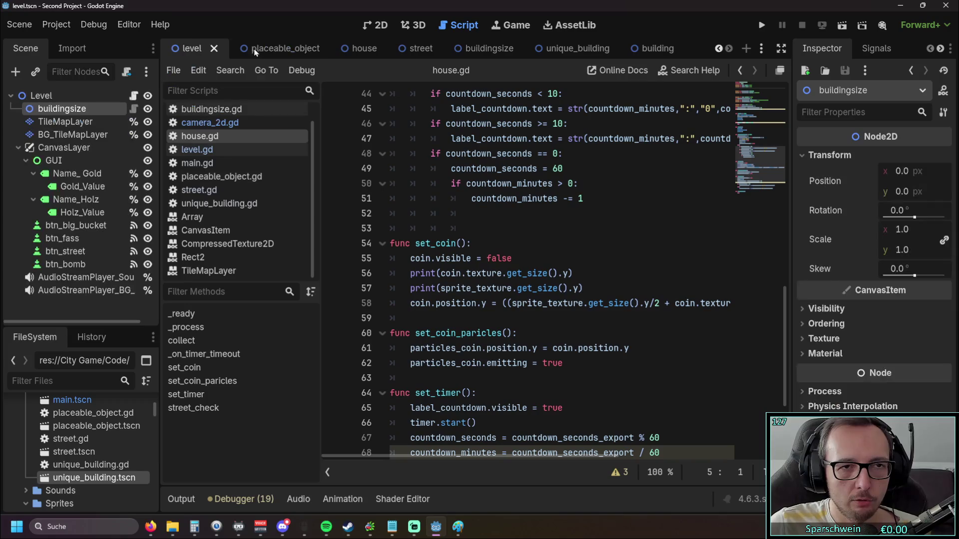
click(264, 49)
click(342, 52)
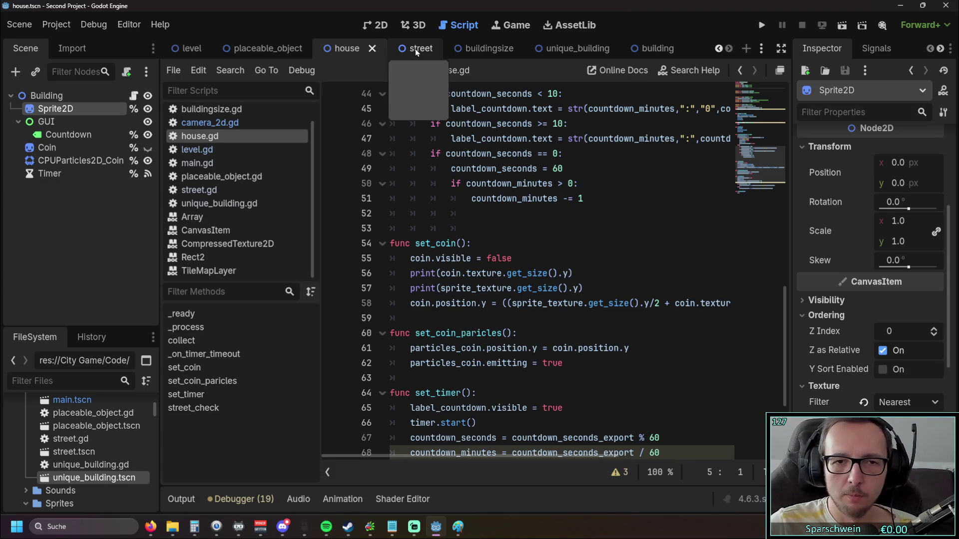
- Run the project, build a house on a grass tile, then stop the game
scroll(440, 112, down, 2)
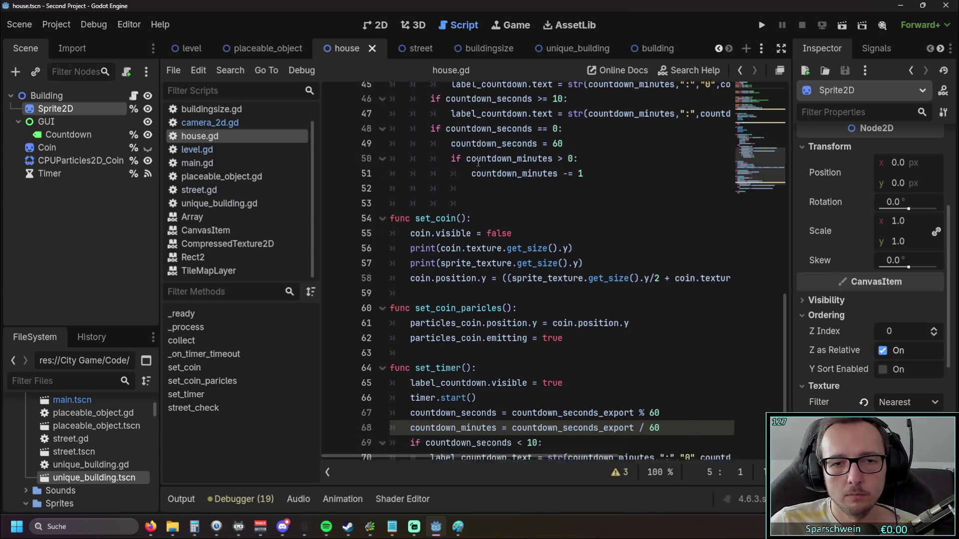
scroll(439, 112, up, 5)
click(762, 25)
click(452, 399)
click(457, 287)
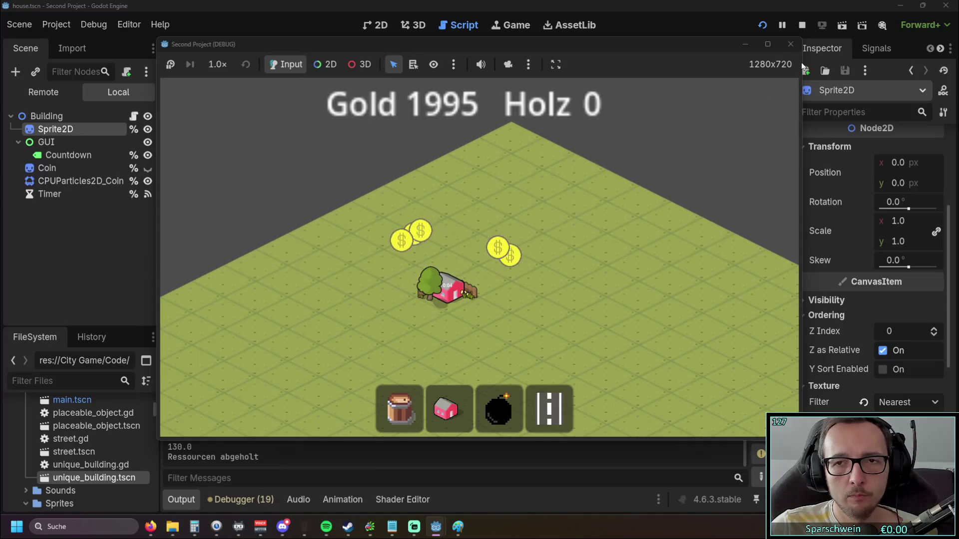
click(791, 44)
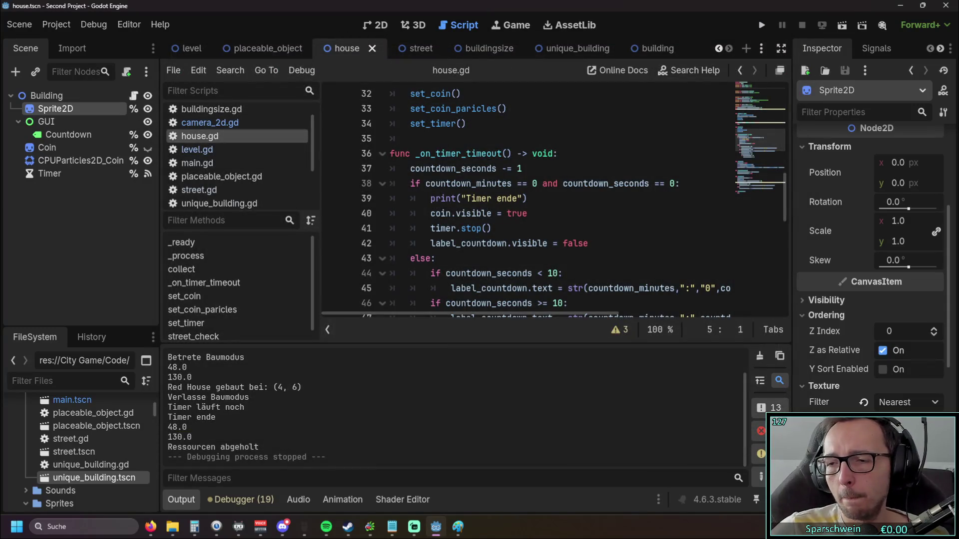
key(alt+Tab)
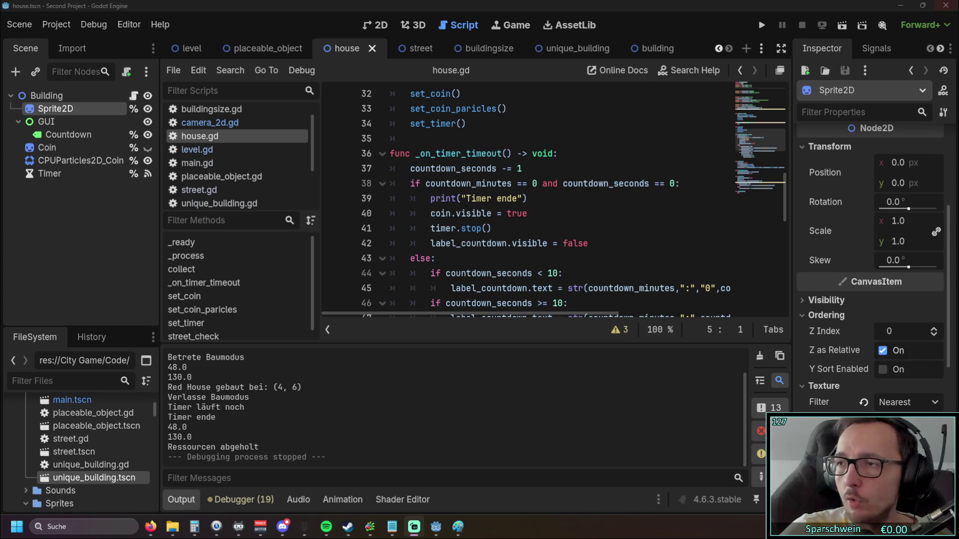
- Bring the Firefox window with the OOP in Godot YouTube tutorial forward
click(151, 527)
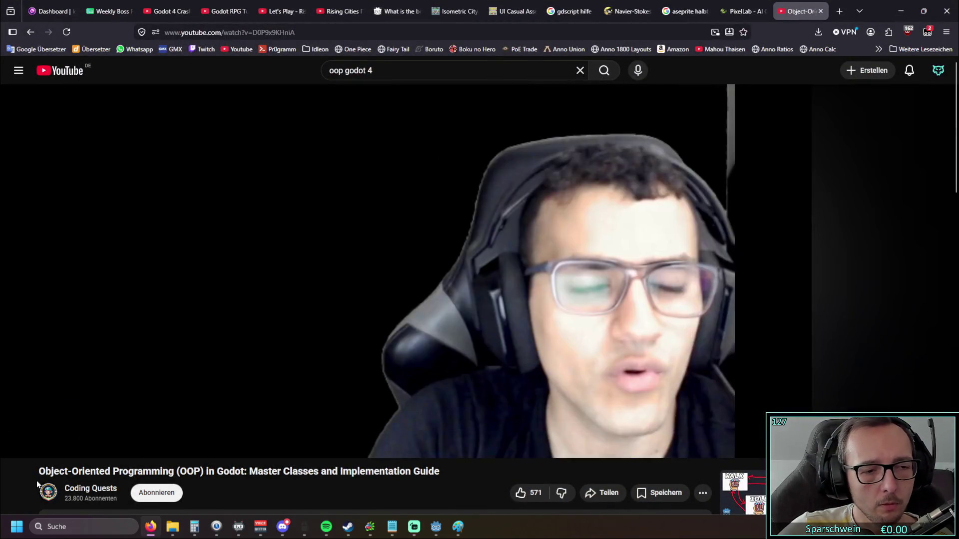
- Start playing the OOP in Godot tutorial video
scroll(32, 472, down, 8)
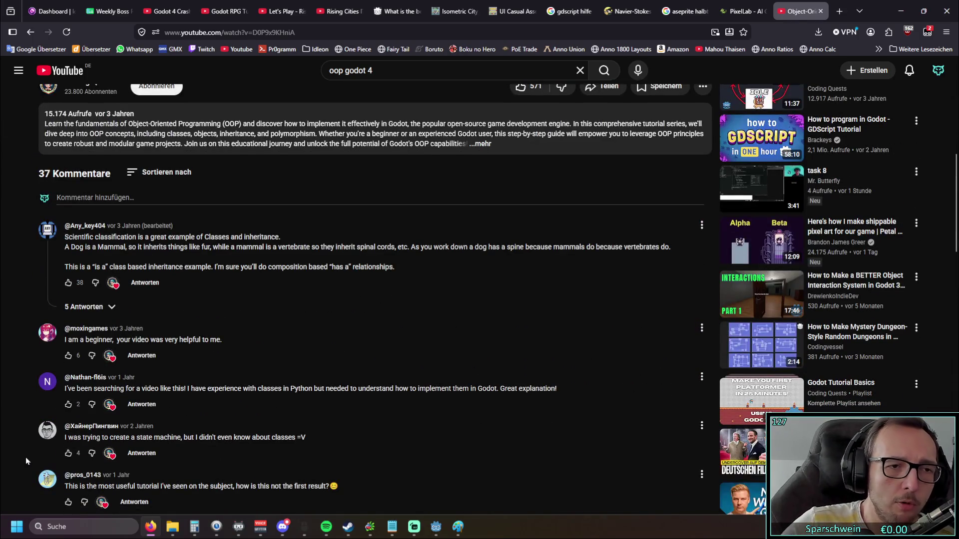
scroll(30, 439, up, 8)
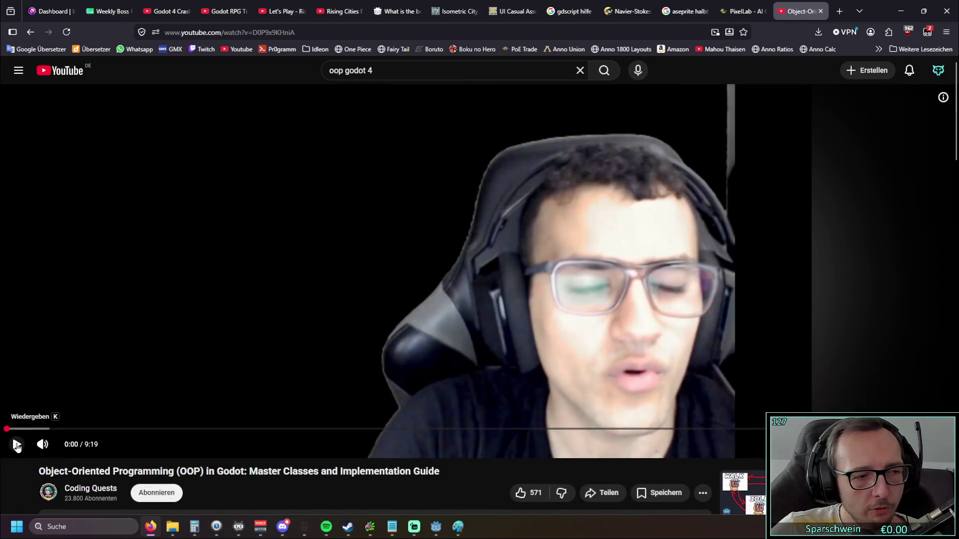
click(15, 444)
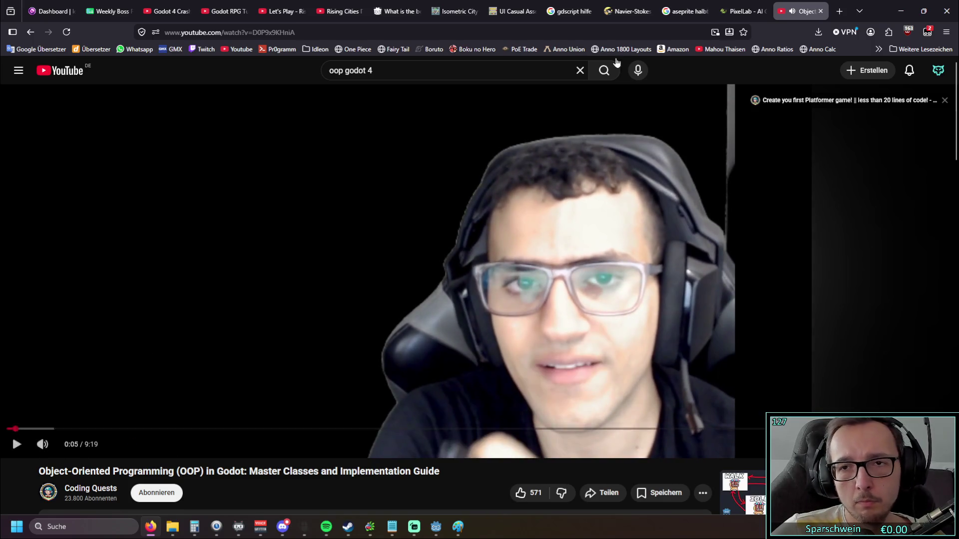
- Raise the video's Sound Booster volume boost to about 420 %
click(888, 33)
click(771, 106)
drag(773, 203, 843, 205)
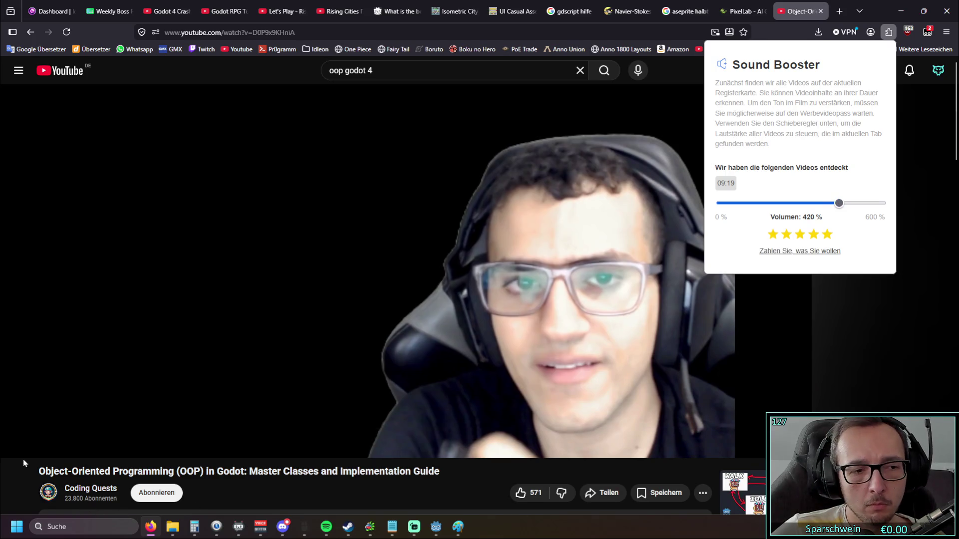
click(16, 447)
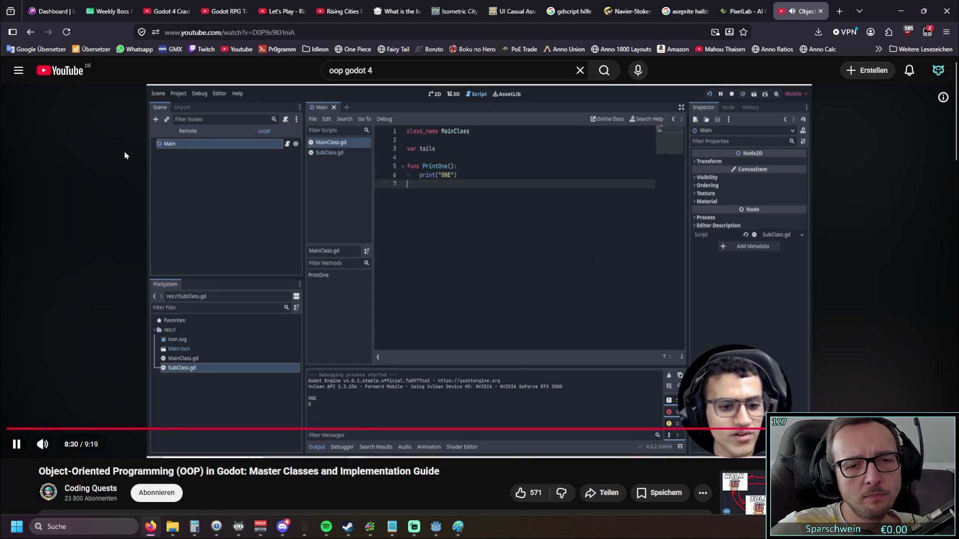
- Go back to the 'oop godot 4' search results, then minimize the browser
click(31, 32)
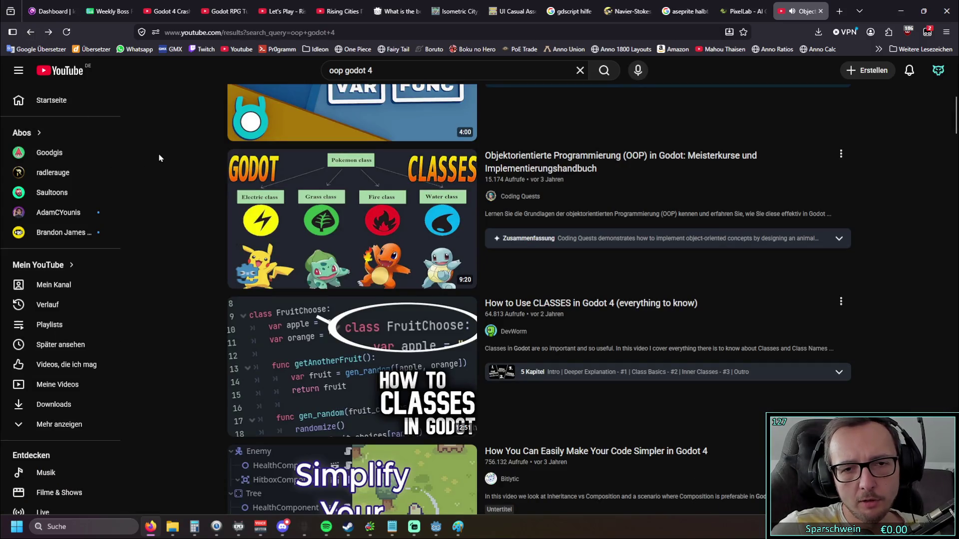
scroll(159, 158, down, 2)
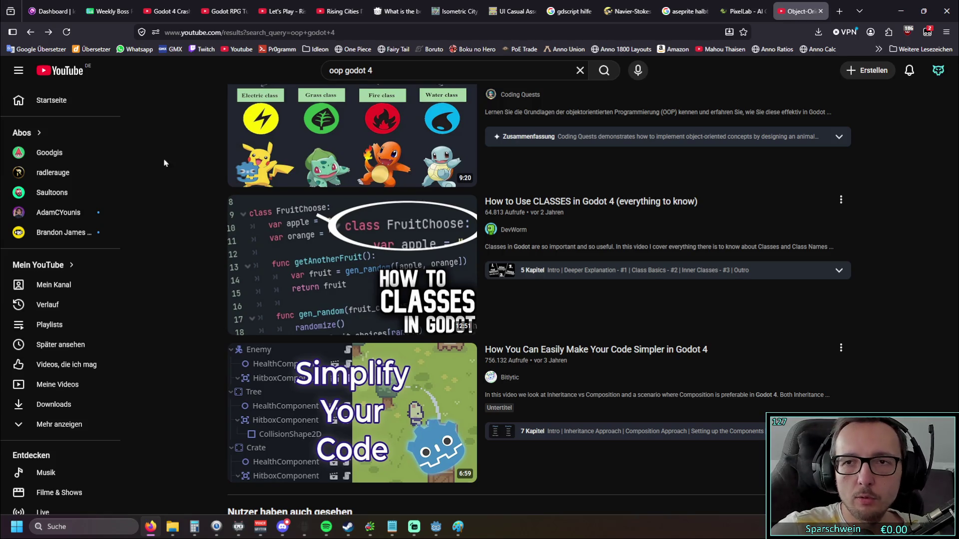
click(901, 11)
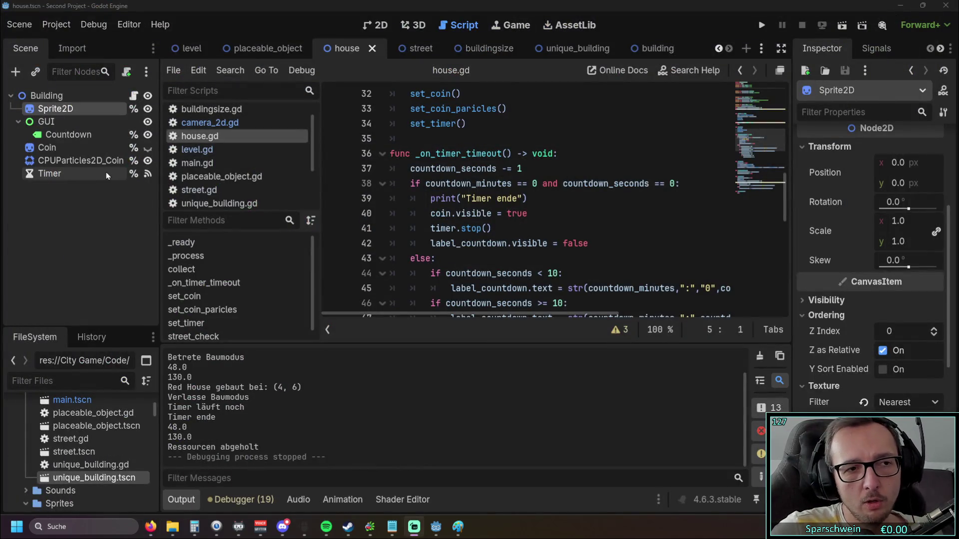
- Review the house scene view, its house.gd script and the Building root's properties
click(412, 25)
click(376, 25)
click(479, 28)
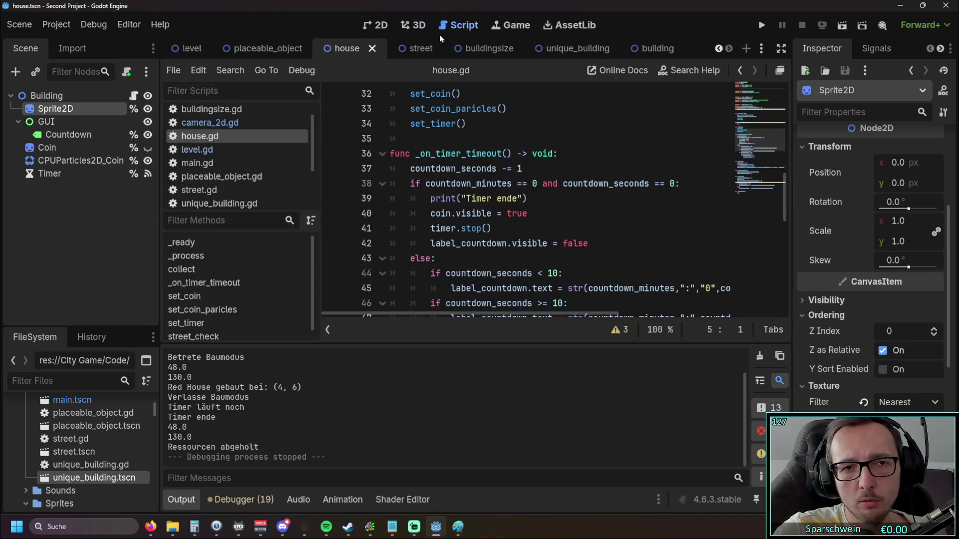
scroll(862, 271, down, 10)
scroll(861, 271, up, 2)
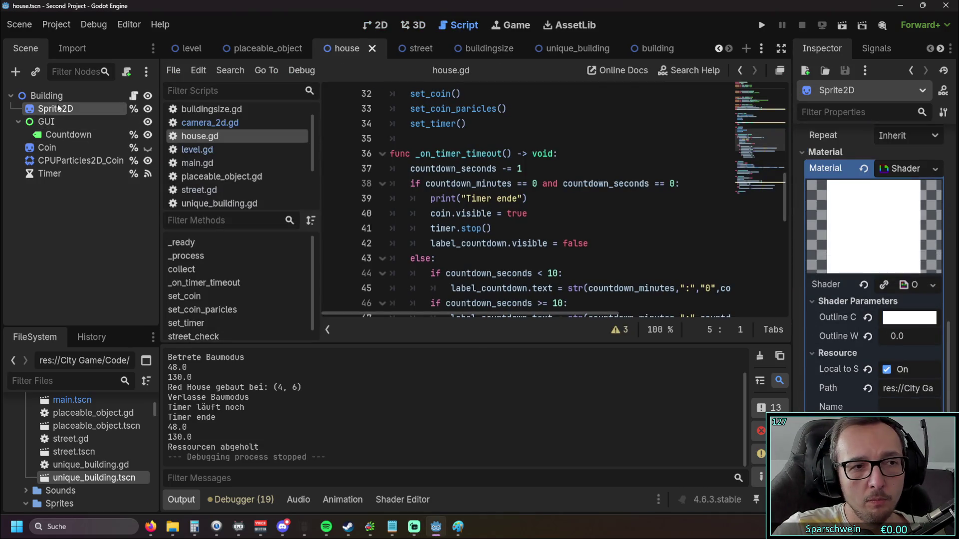
click(47, 95)
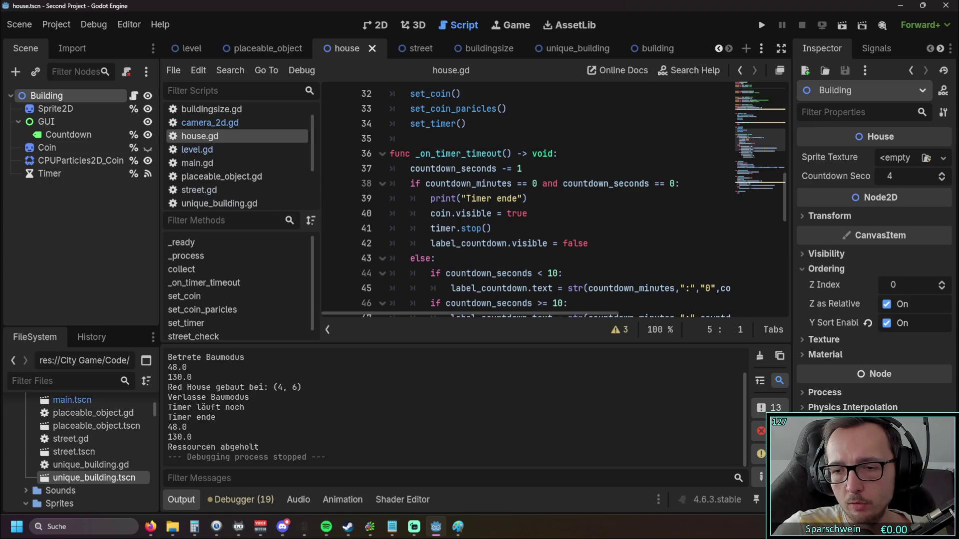
scroll(542, 170, up, 10)
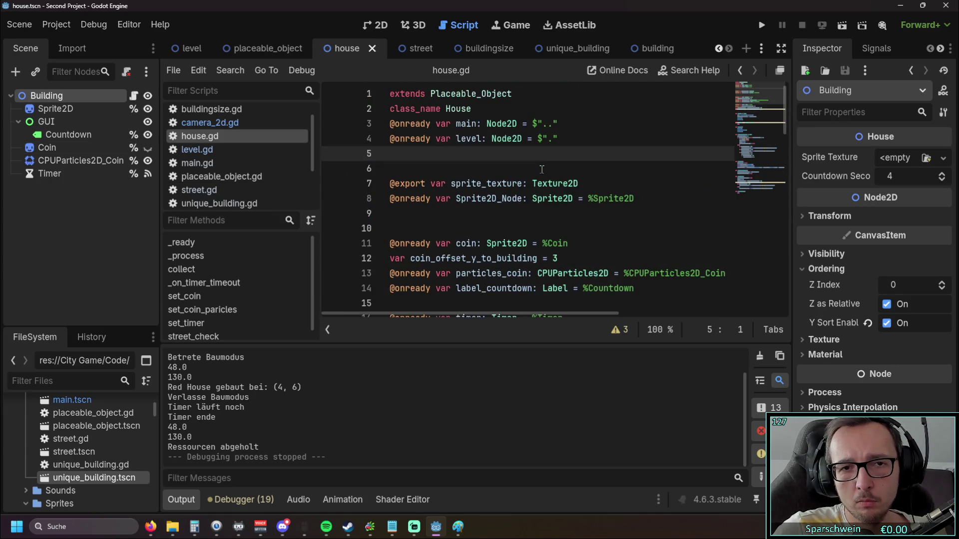
- Open the street scene and cancel adding a metadata property to Street
click(404, 48)
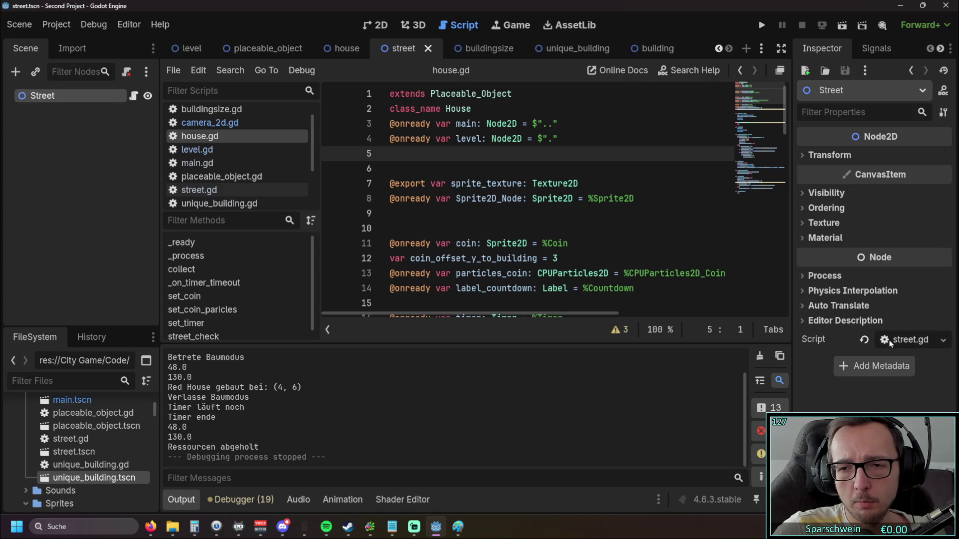
click(865, 367)
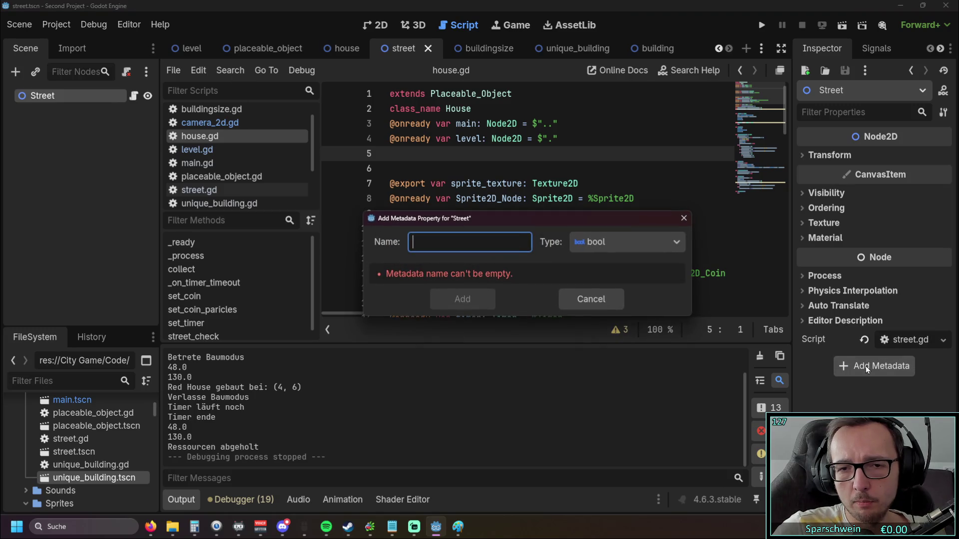
click(684, 219)
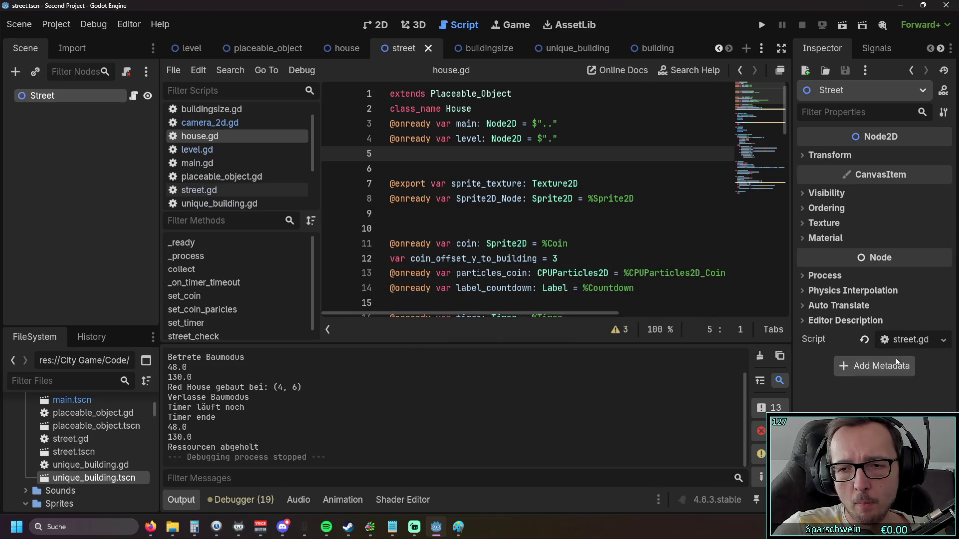
- Return to the house scene, then bring the browser's search results forward
click(344, 48)
click(395, 50)
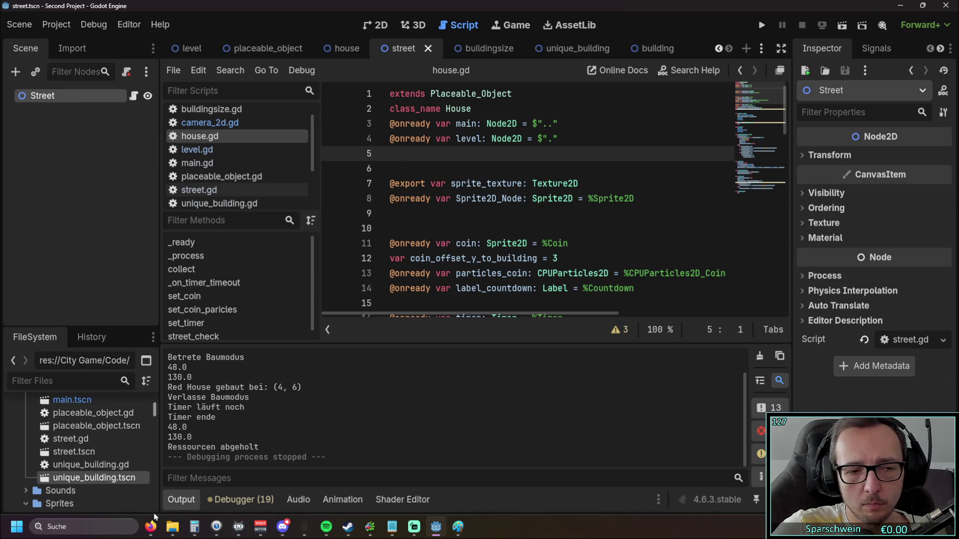
click(150, 526)
- Browse the 'oop godot 4' results and open 'Maximize Your Game Development Potential with Classes in Godot'
scroll(327, 266, down, 5)
scroll(193, 231, up, 2)
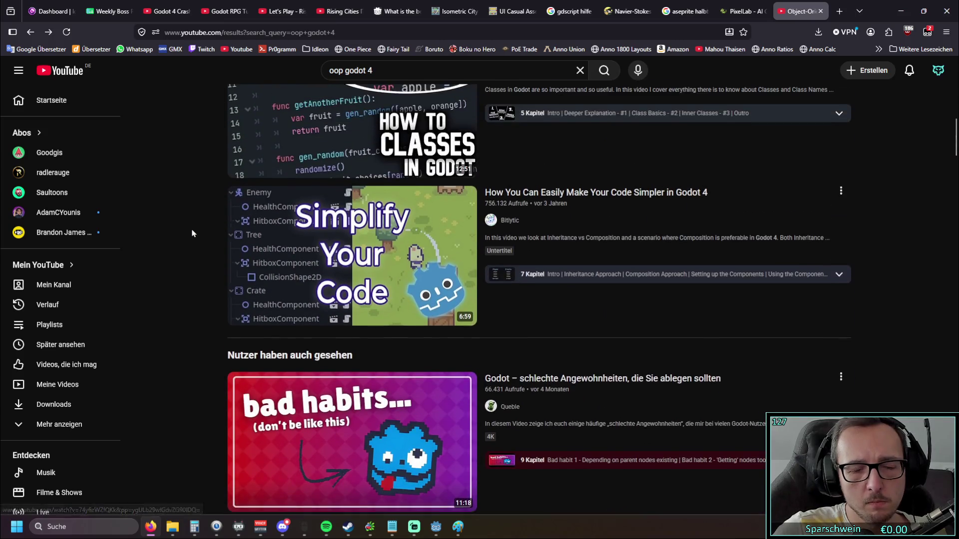
scroll(169, 235, down, 3)
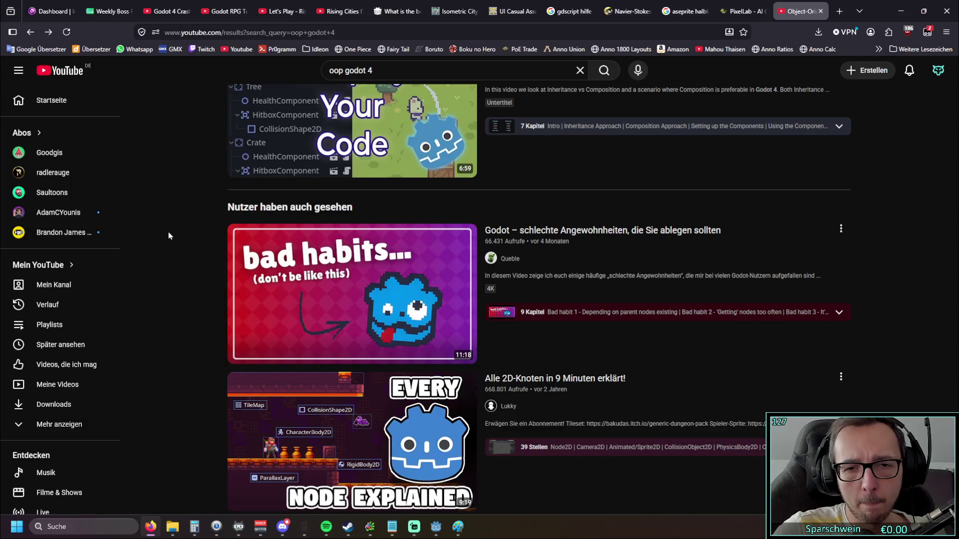
scroll(168, 235, down, 1)
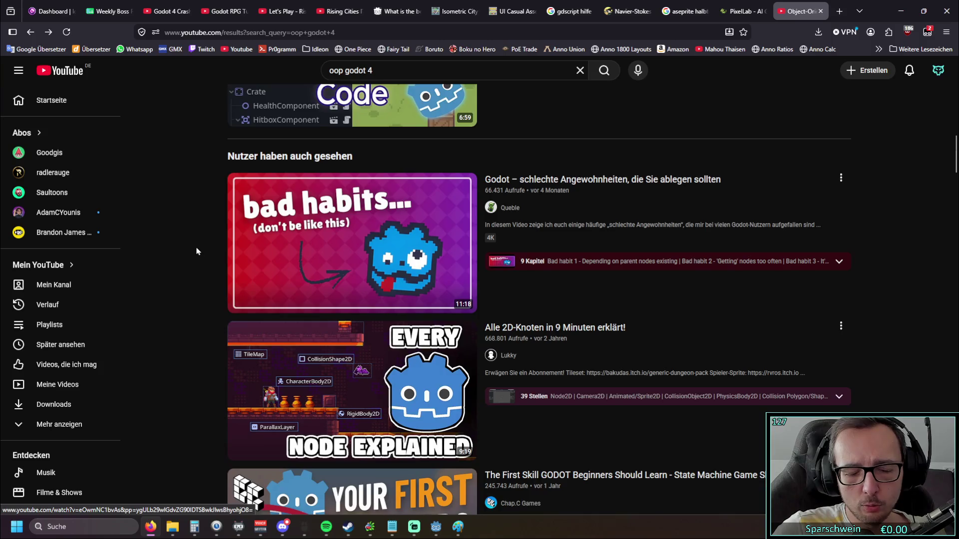
scroll(193, 250, down, 4)
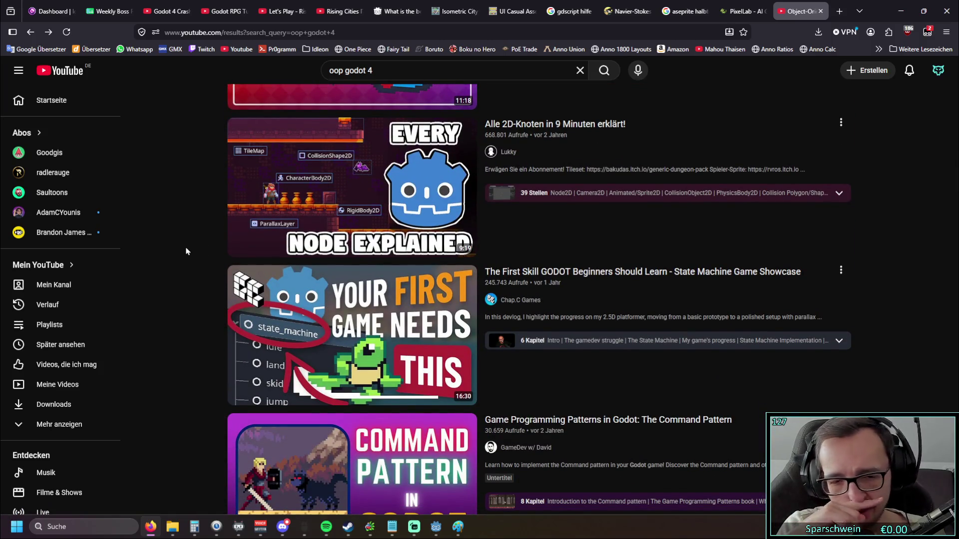
scroll(185, 252, up, 20)
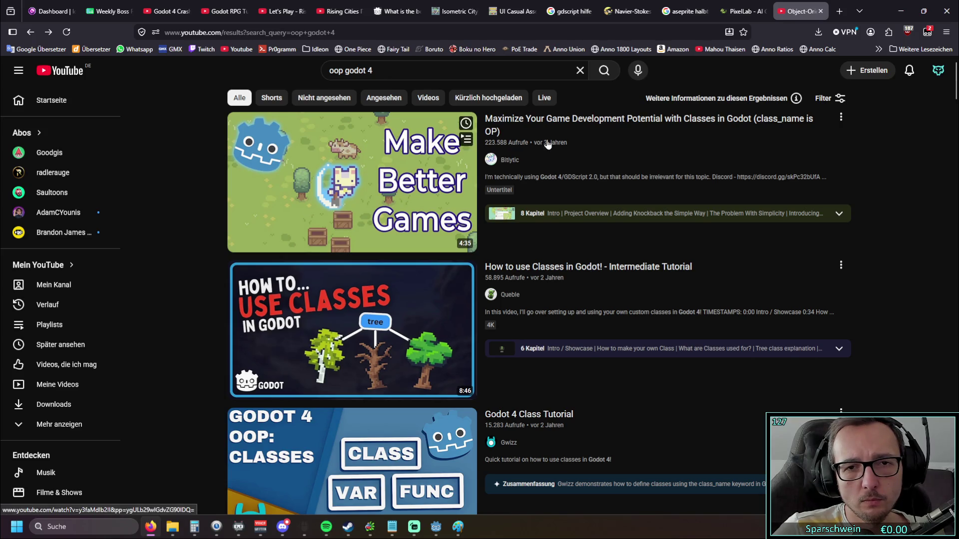
click(322, 173)
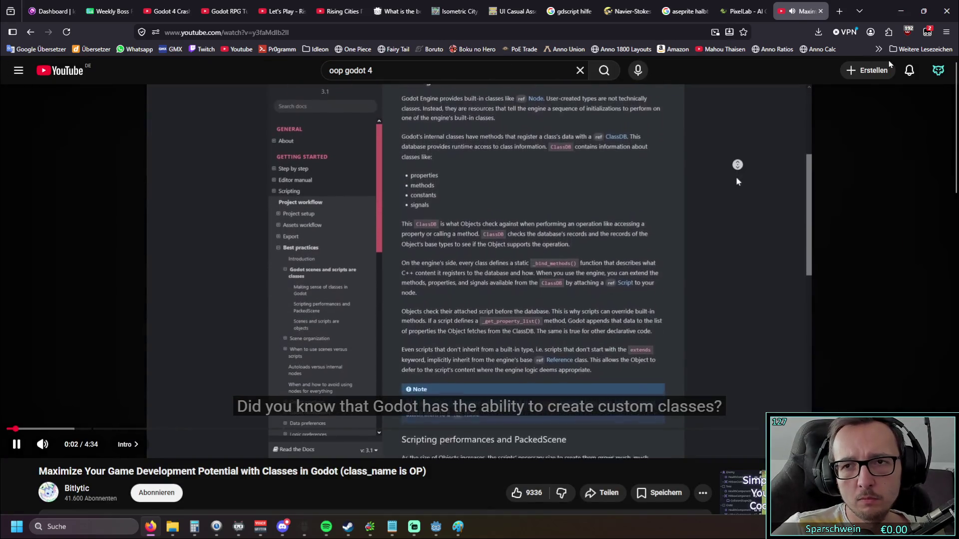
- Lower the classes video's volume boost with the Sound Booster slider
click(889, 32)
click(804, 115)
drag(835, 202, 781, 205)
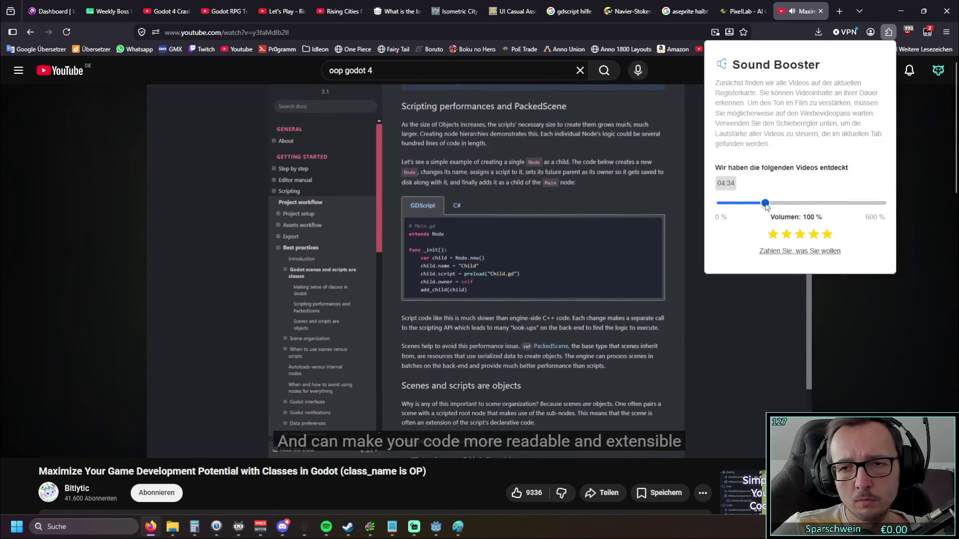
click(96, 260)
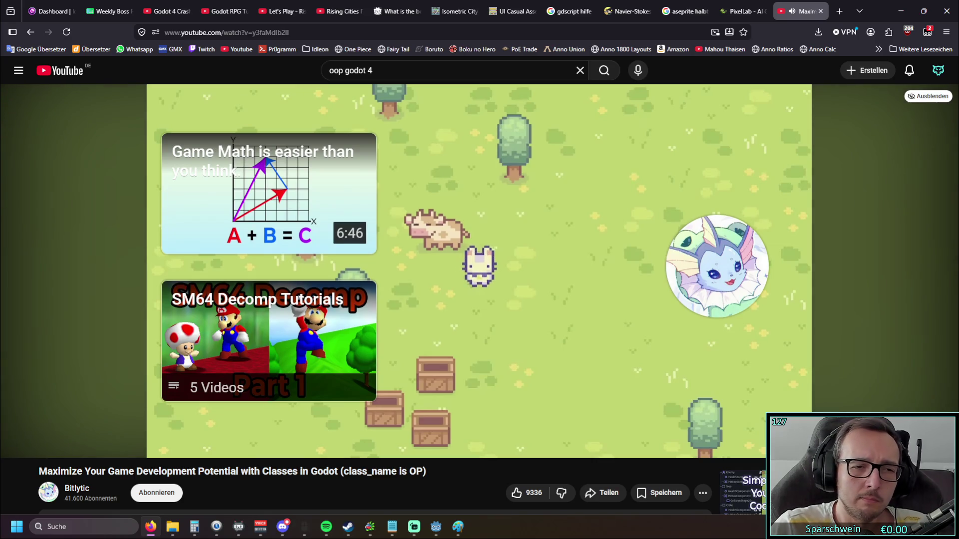
- Go back to the 'oop godot 4' results and scroll through the class tutorials listed
click(28, 36)
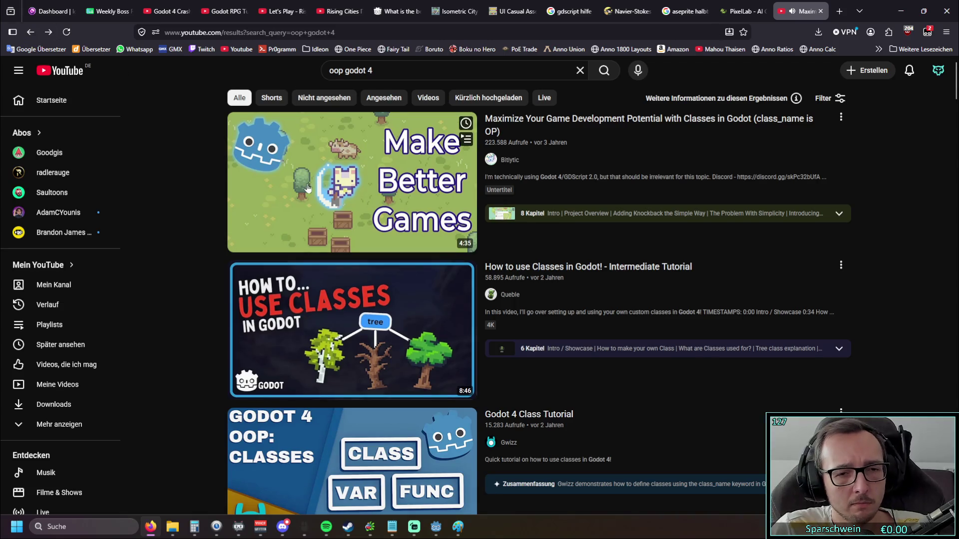
scroll(189, 222, down, 4)
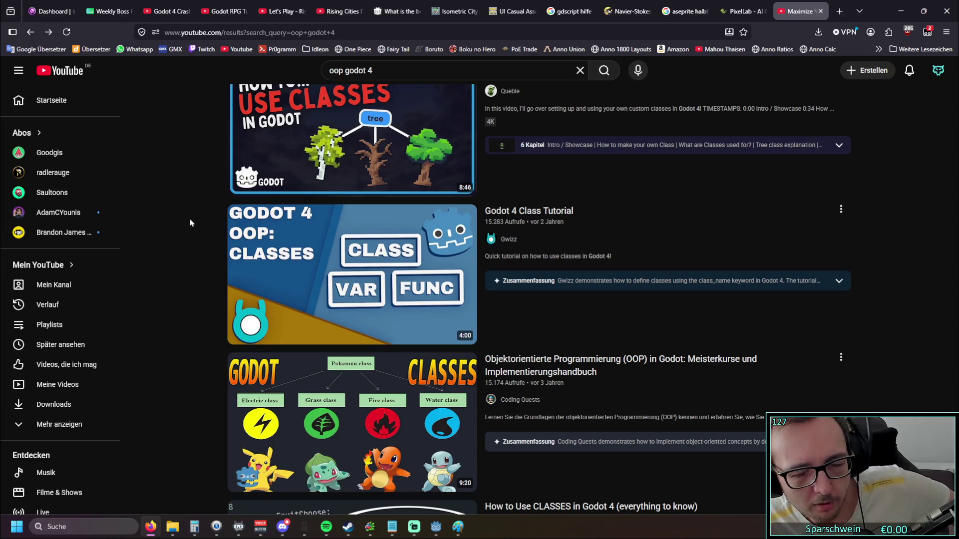
scroll(214, 189, down, 5)
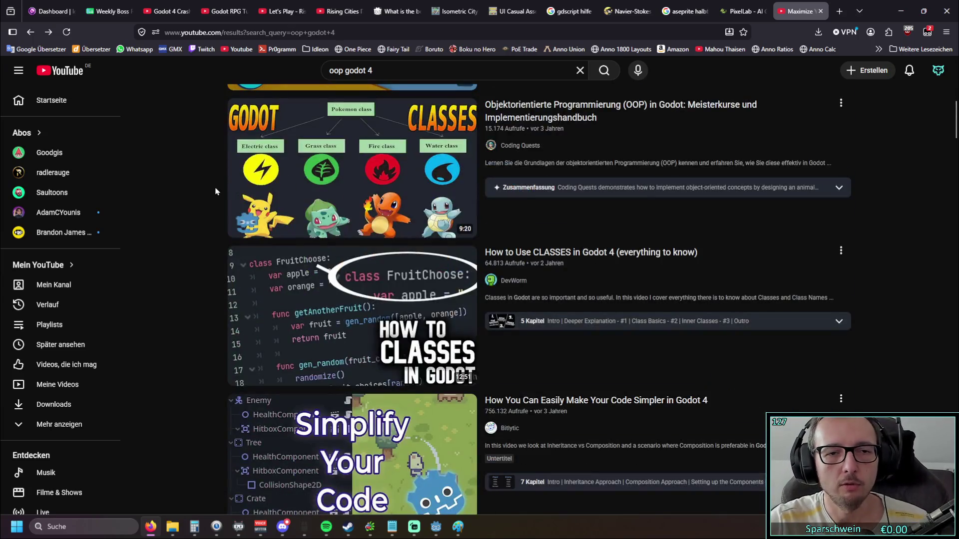
scroll(219, 191, down, 10)
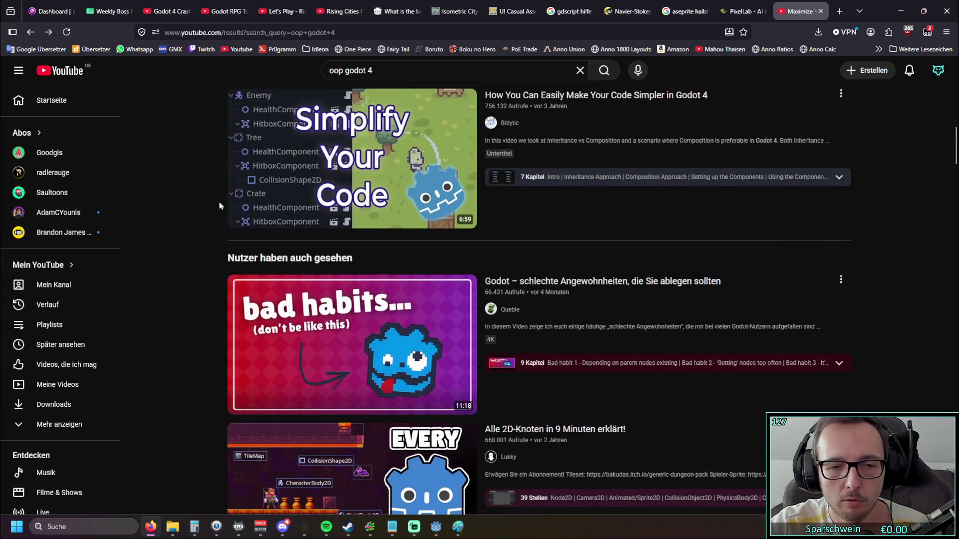
scroll(200, 202, down, 3)
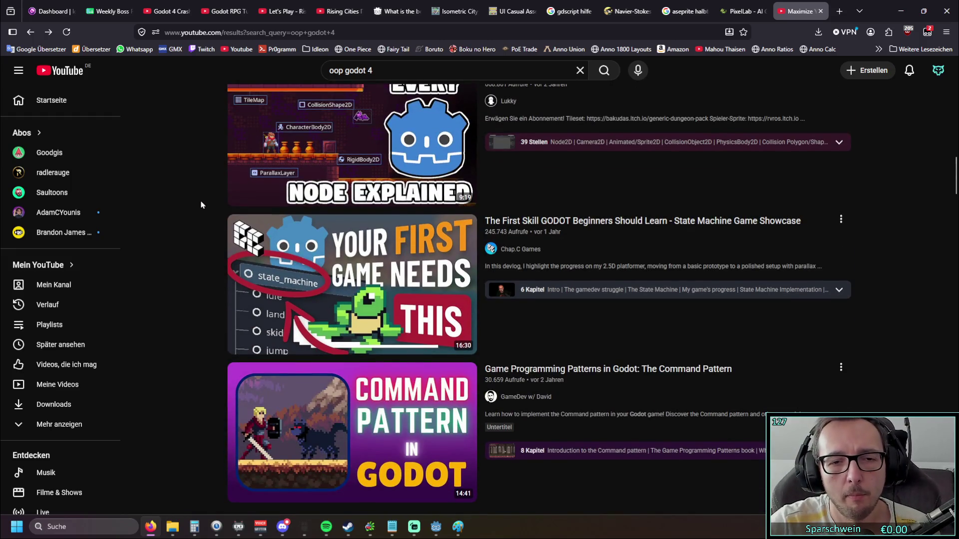
scroll(202, 210, down, 8)
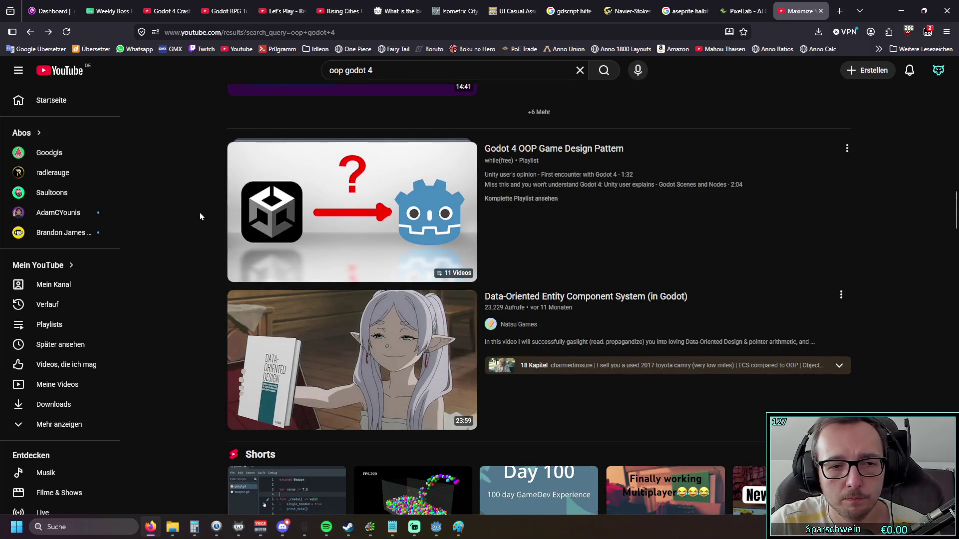
scroll(204, 217, down, 6)
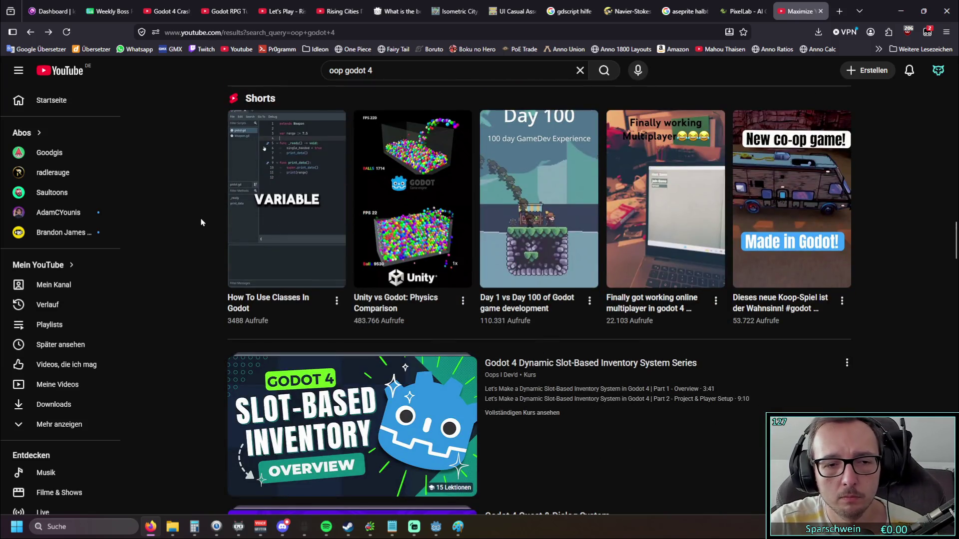
scroll(204, 222, up, 10)
scroll(204, 225, up, 15)
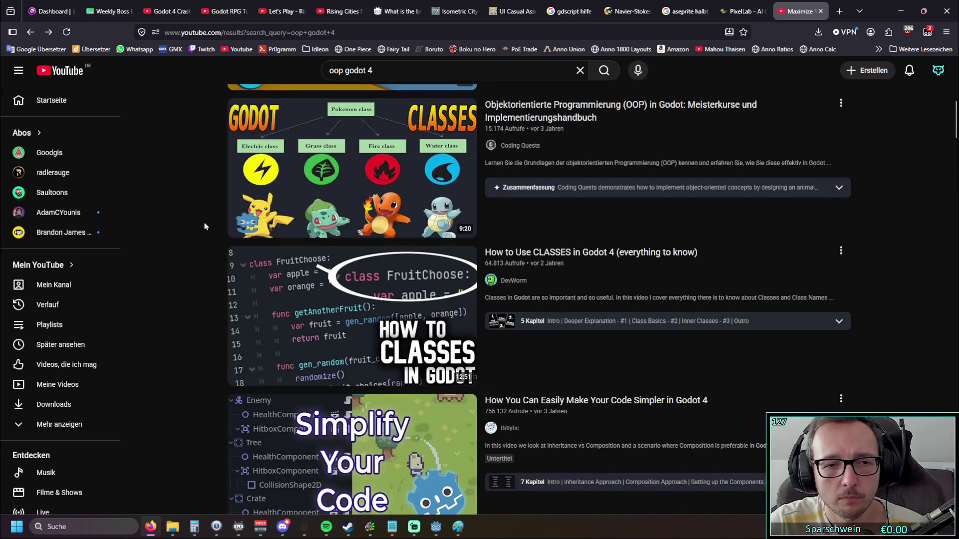
scroll(204, 226, up, 6)
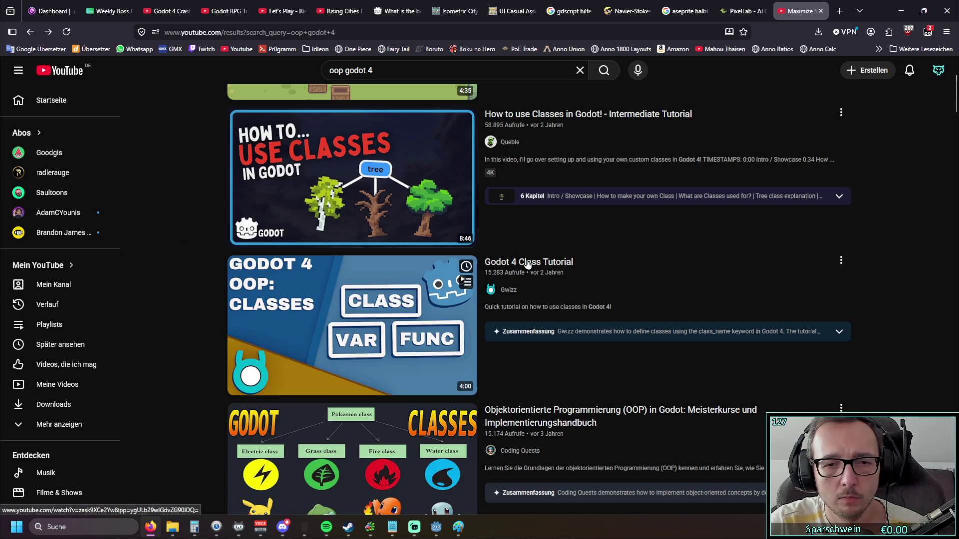
- Watch the Godot 4 Class Tutorial video to the end, then hide the browser to return to Godot
click(375, 295)
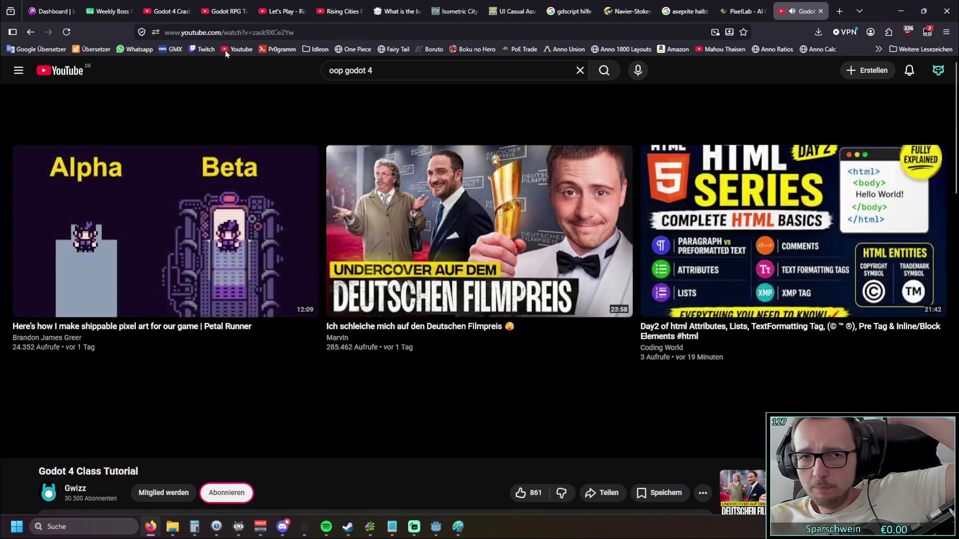
key(alt+Left)
click(902, 11)
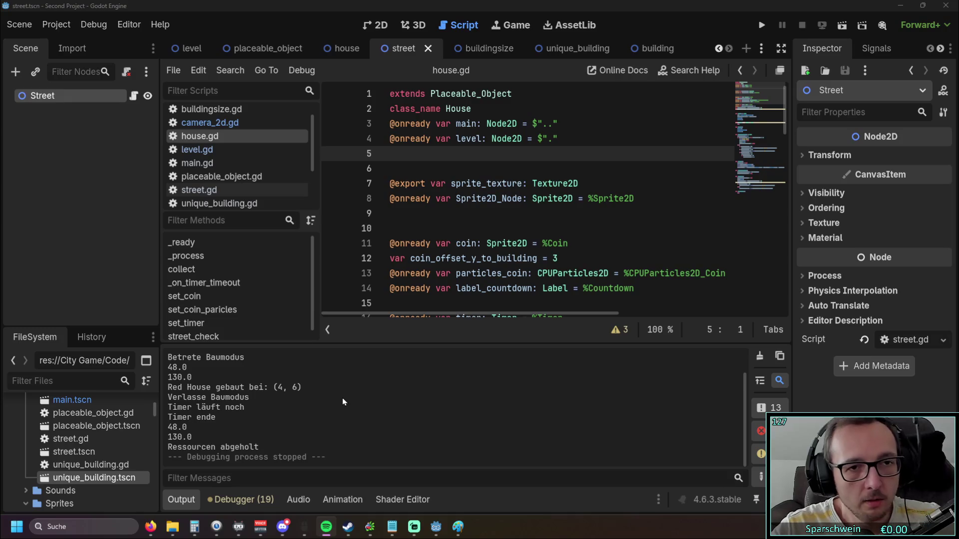
- Flip between the house and placeable_object scenes, ending on placeable_object with its root deselected
mouse_move(356, 59)
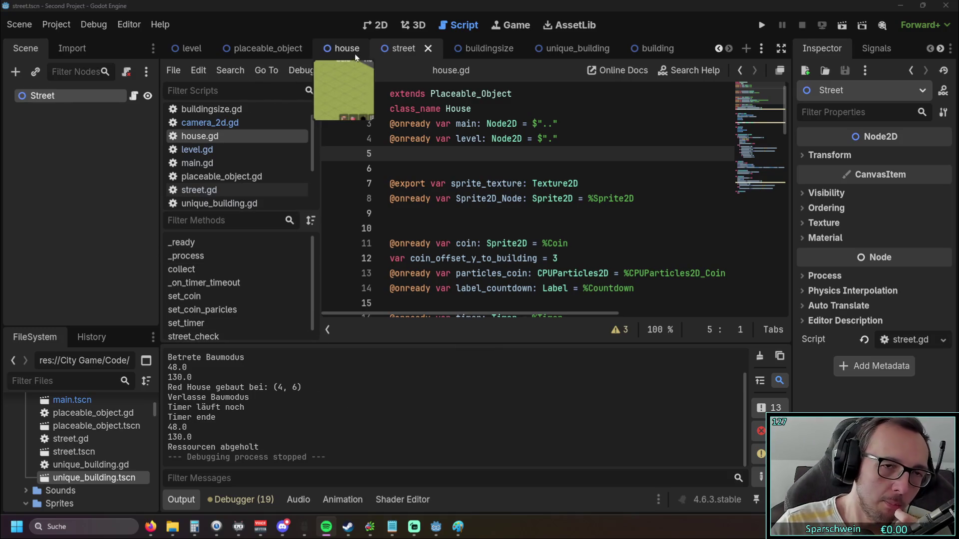
click(256, 48)
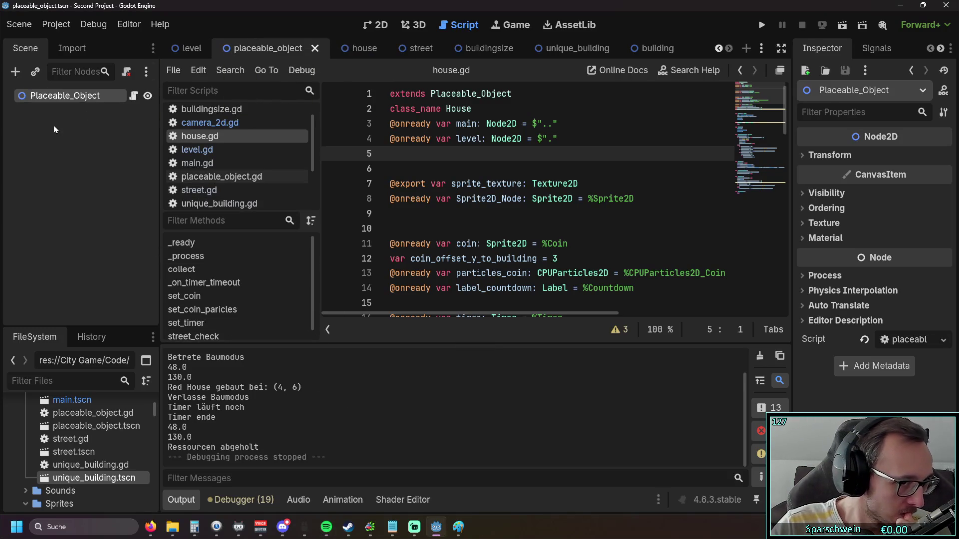
click(350, 48)
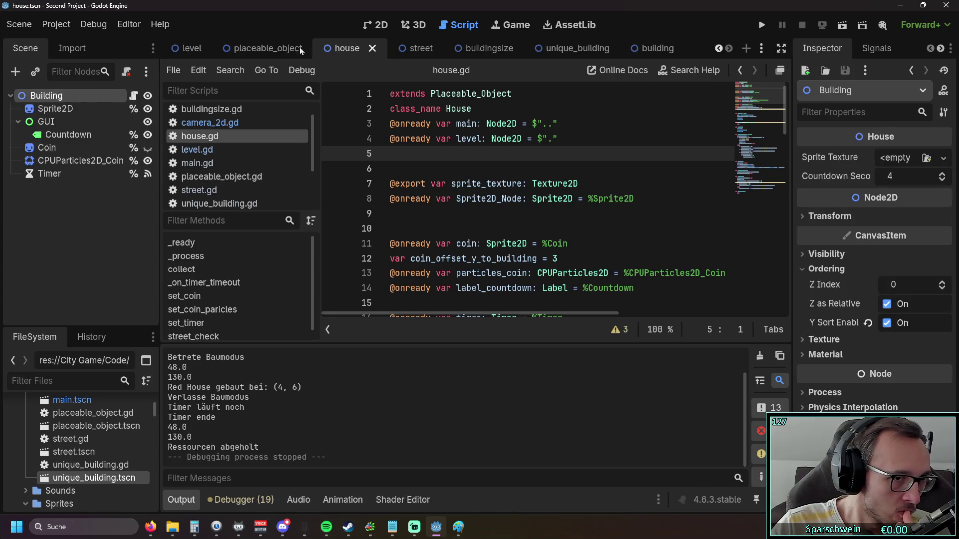
click(259, 50)
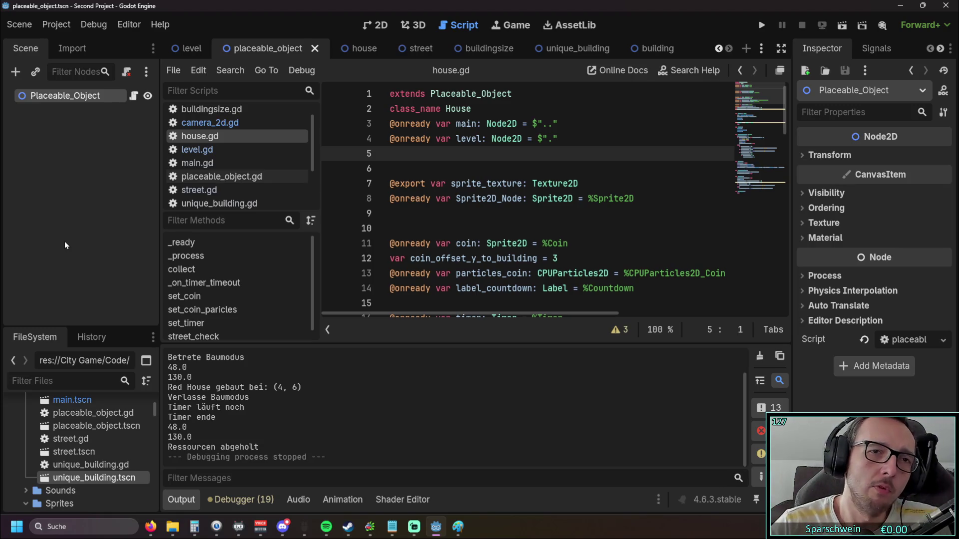
click(98, 150)
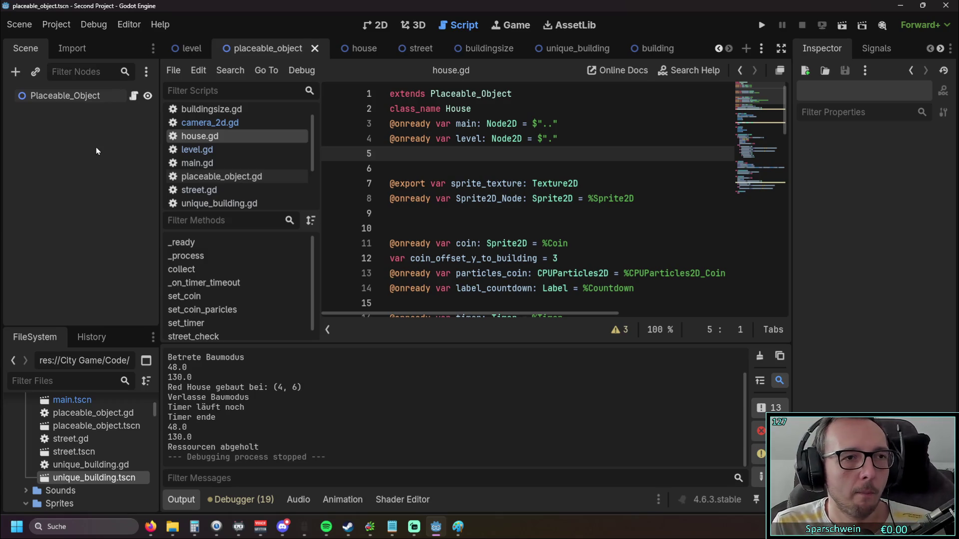
click(344, 50)
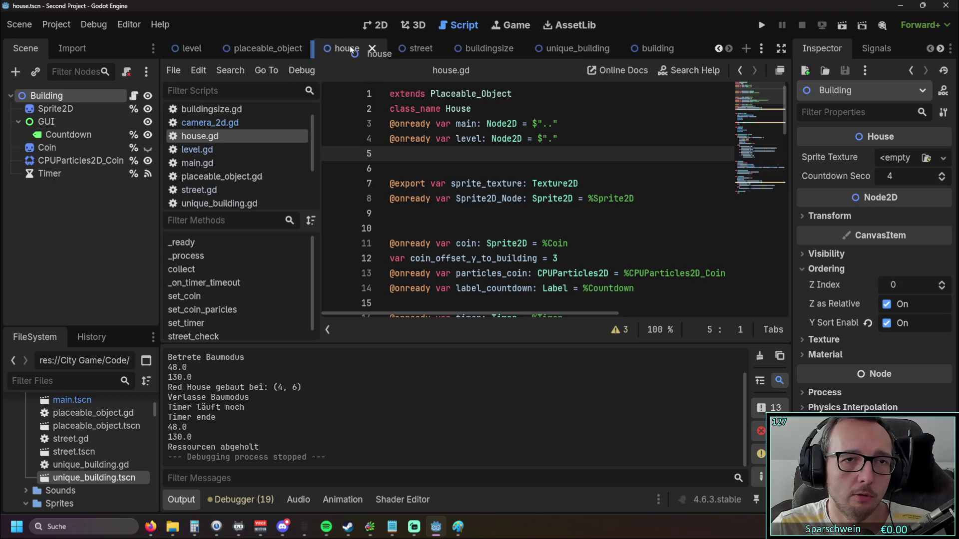
click(265, 49)
- Show street.gd in the script editor and clear the node selection
scroll(210, 155, up, 1)
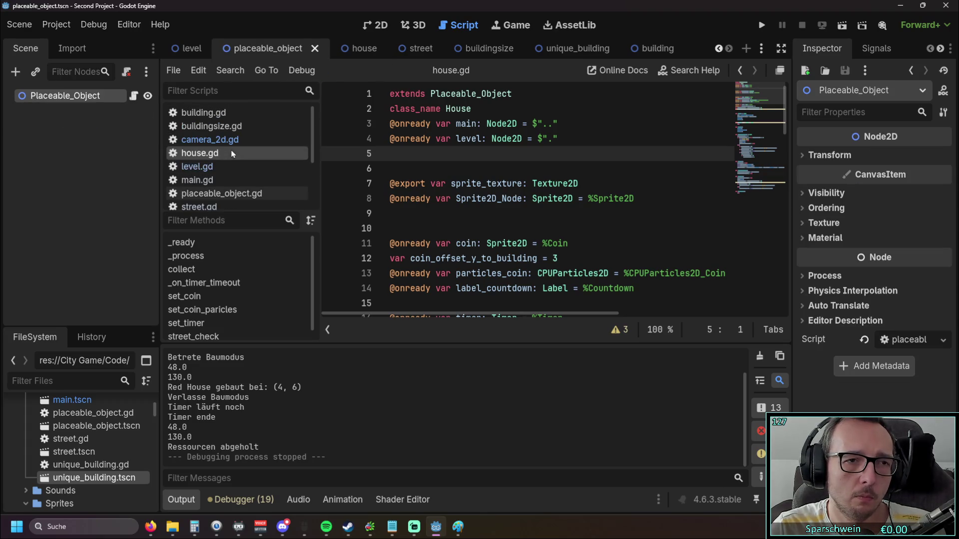
mouse_move(211, 159)
mouse_down()
mouse_move(67, 125)
mouse_move(235, 158)
mouse_move(206, 157)
mouse_up()
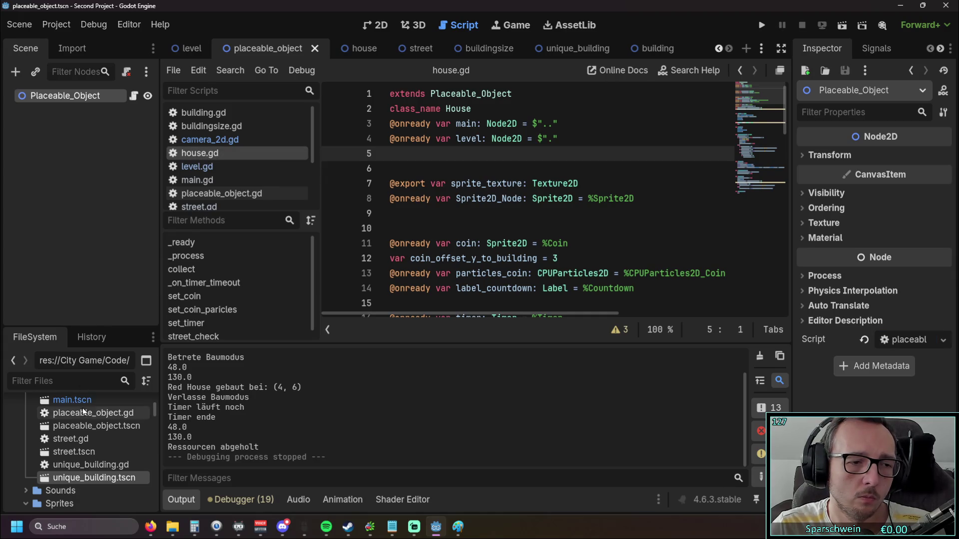
scroll(83, 410, up, 5)
scroll(82, 406, down, 1)
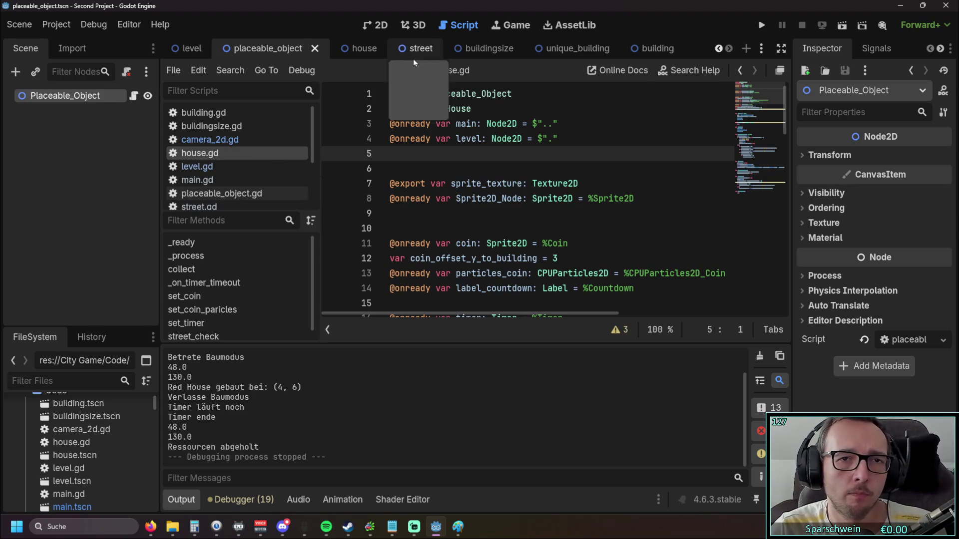
scroll(209, 180, down, 2)
scroll(209, 181, down, 1)
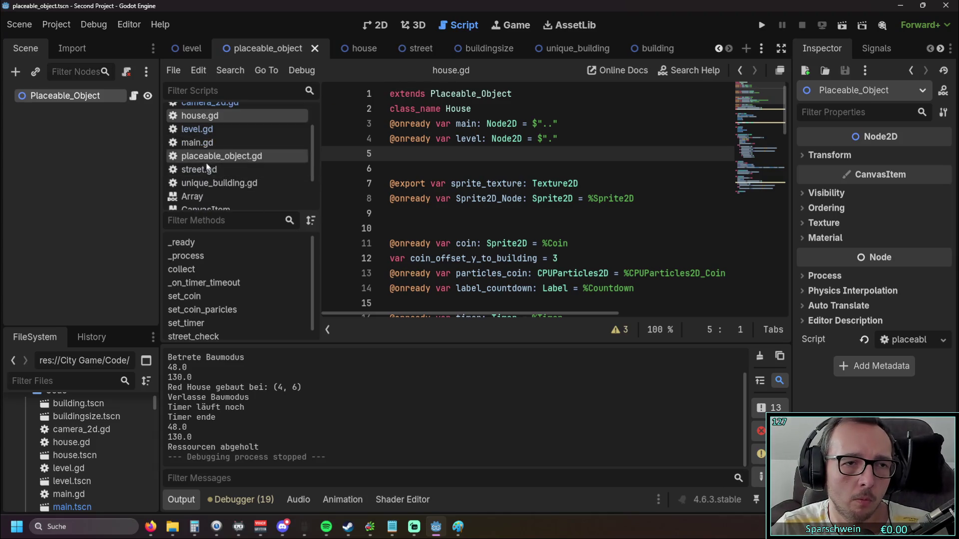
click(209, 170)
drag(209, 170, 52, 160)
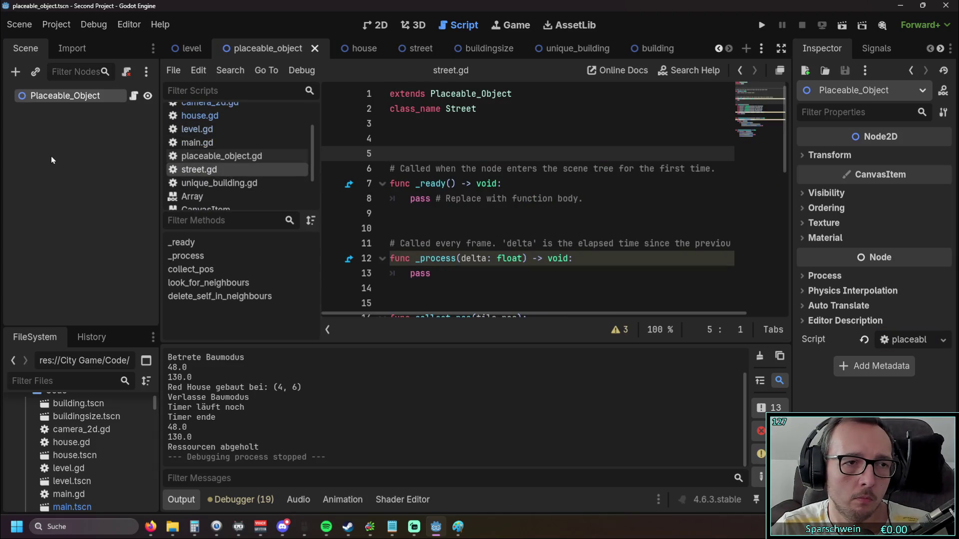
scroll(203, 190, up, 3)
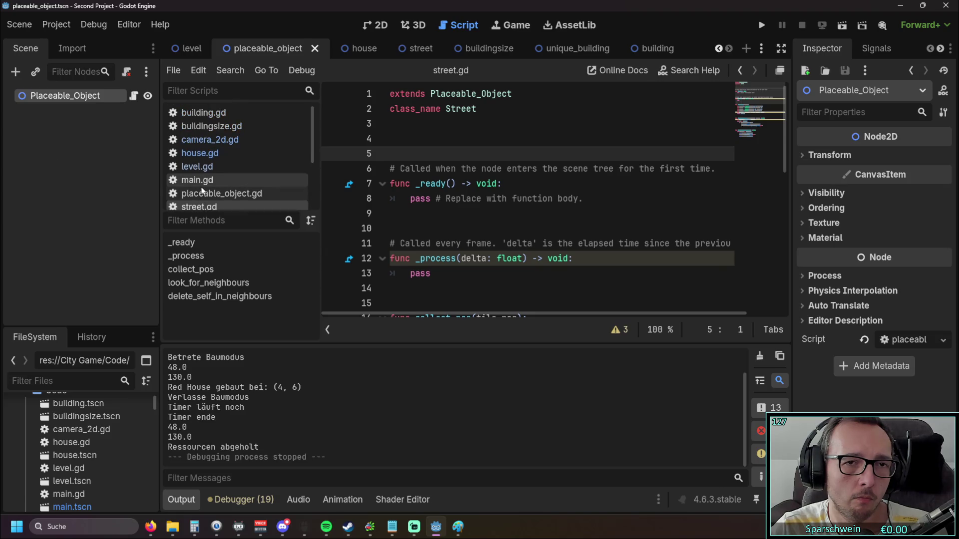
click(35, 118)
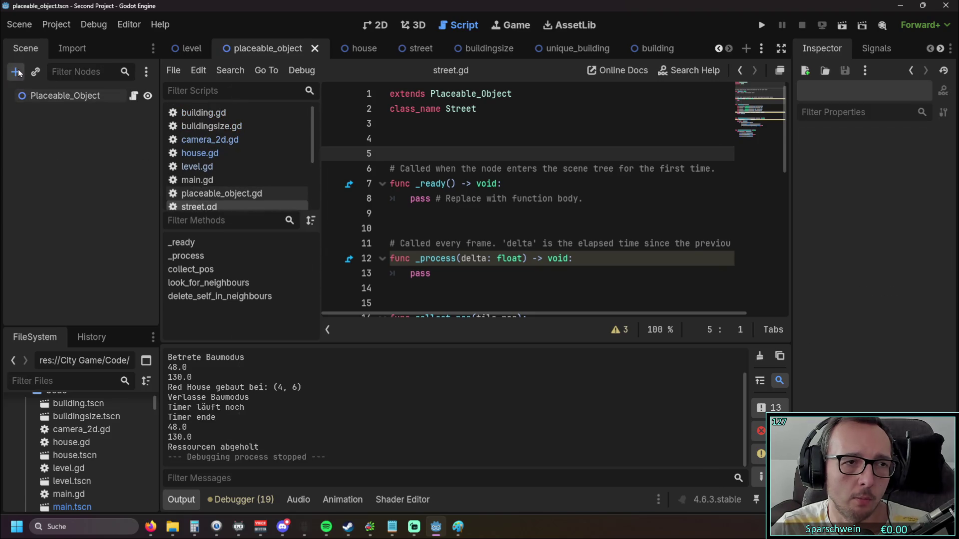
- Add a House child node under Placeable_Object
click(16, 71)
text(ca)
scroll(432, 242, up, 5)
scroll(433, 241, down, 7)
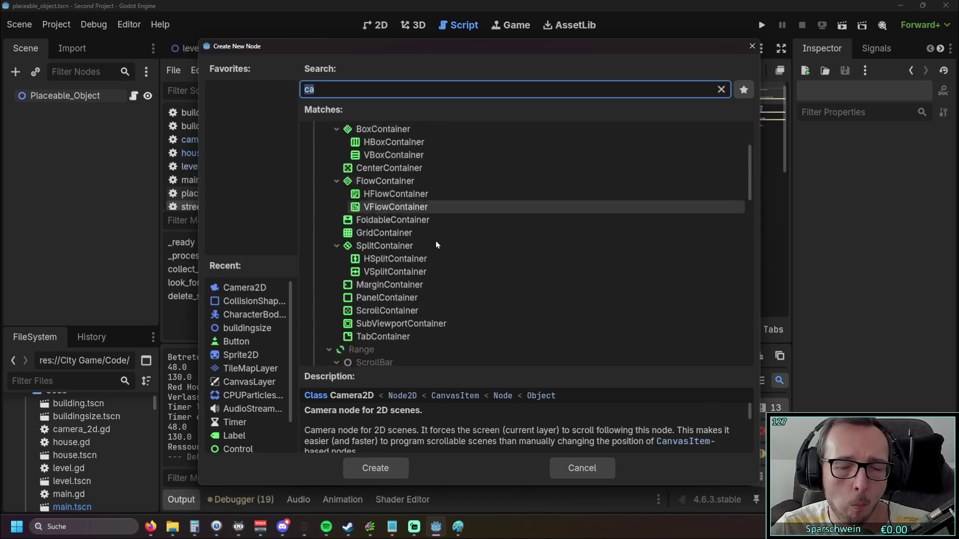
scroll(433, 242, down, 8)
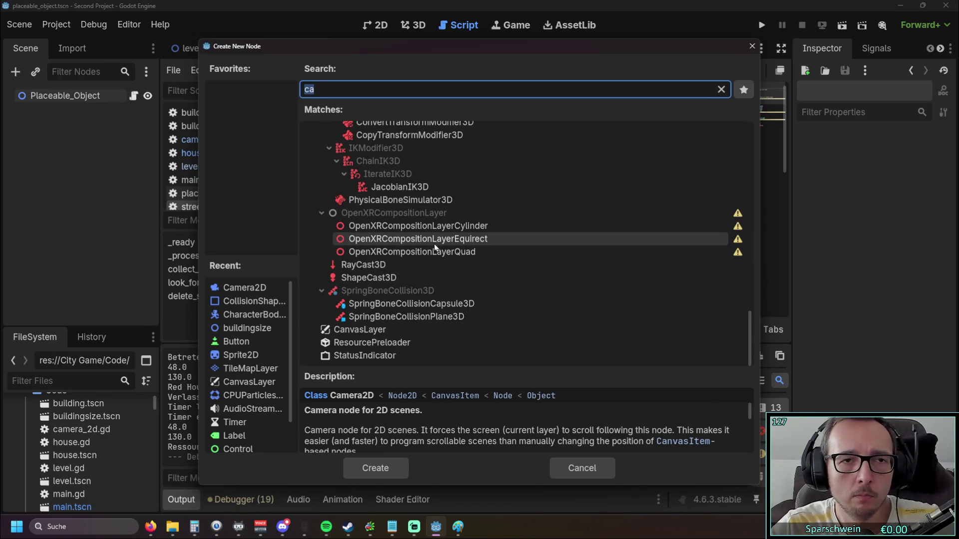
text(House)
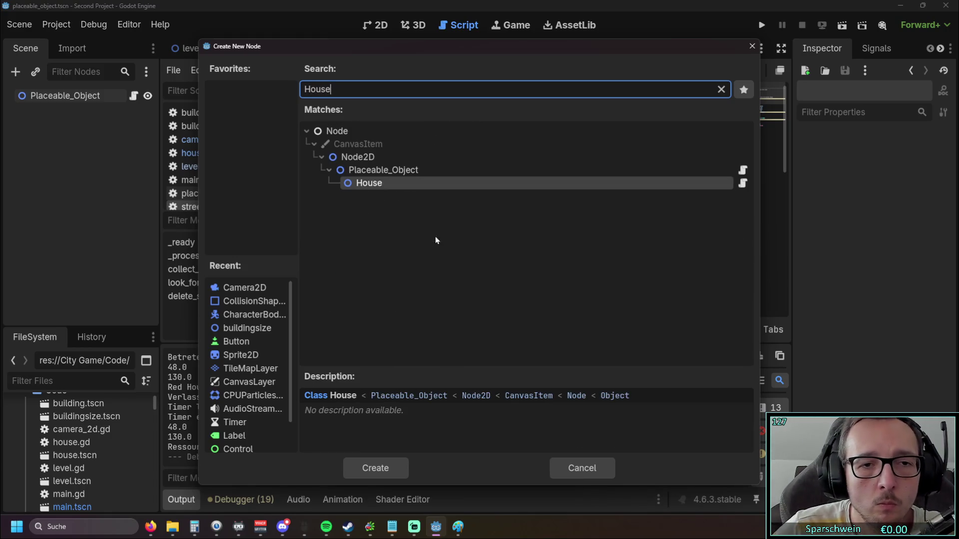
double_click(403, 187)
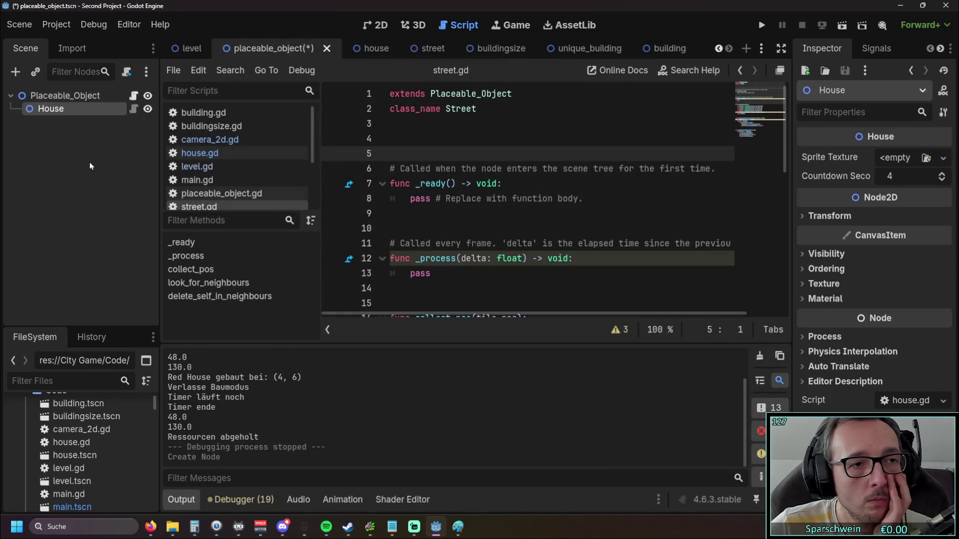
- Check House's house.gd and placeable_object.gd scripts, and close the house scene tab
click(77, 109)
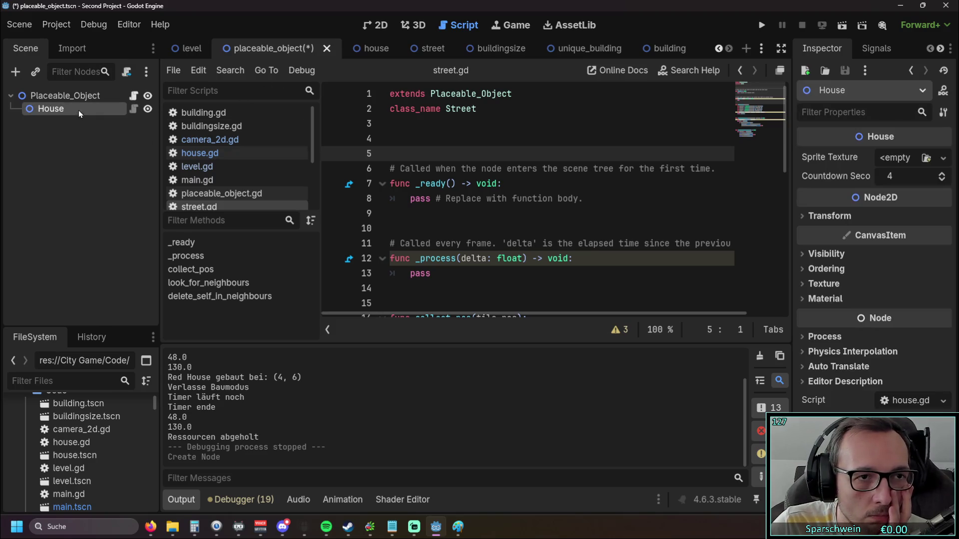
click(133, 108)
click(79, 97)
click(76, 107)
click(378, 50)
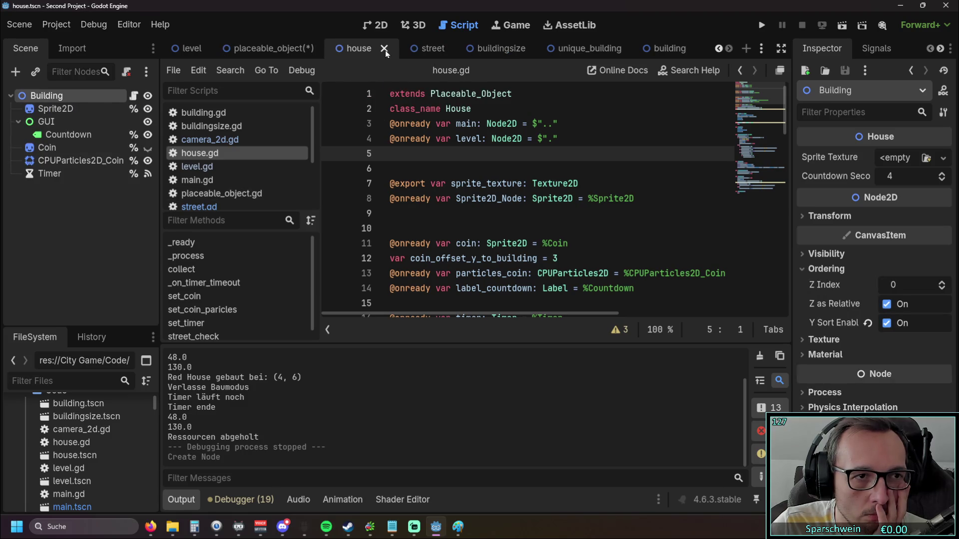
click(385, 48)
click(52, 99)
click(56, 108)
click(134, 109)
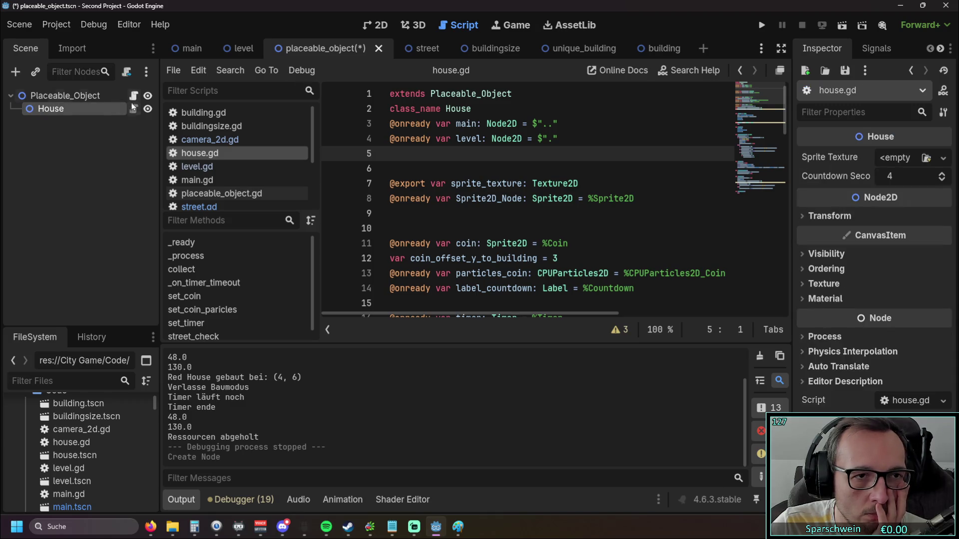
click(133, 96)
click(133, 109)
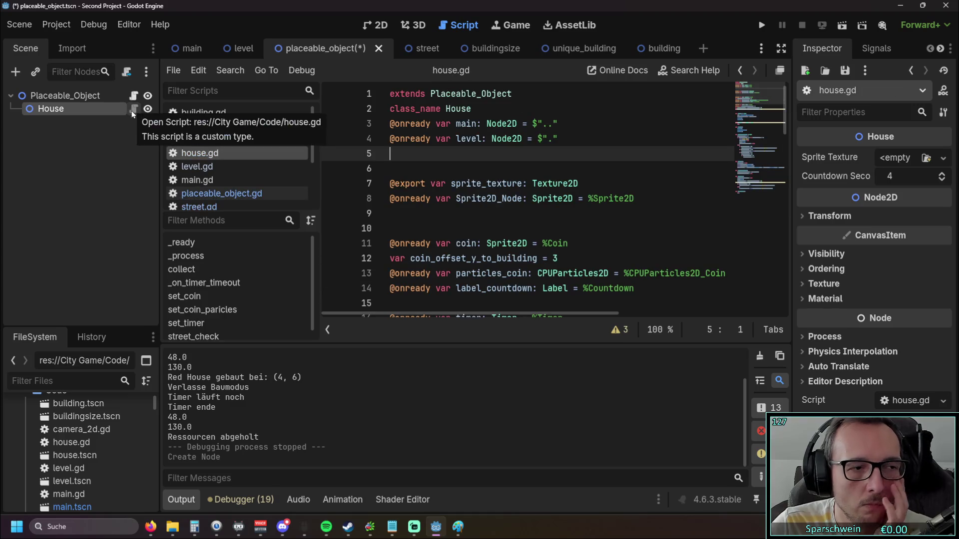
click(90, 148)
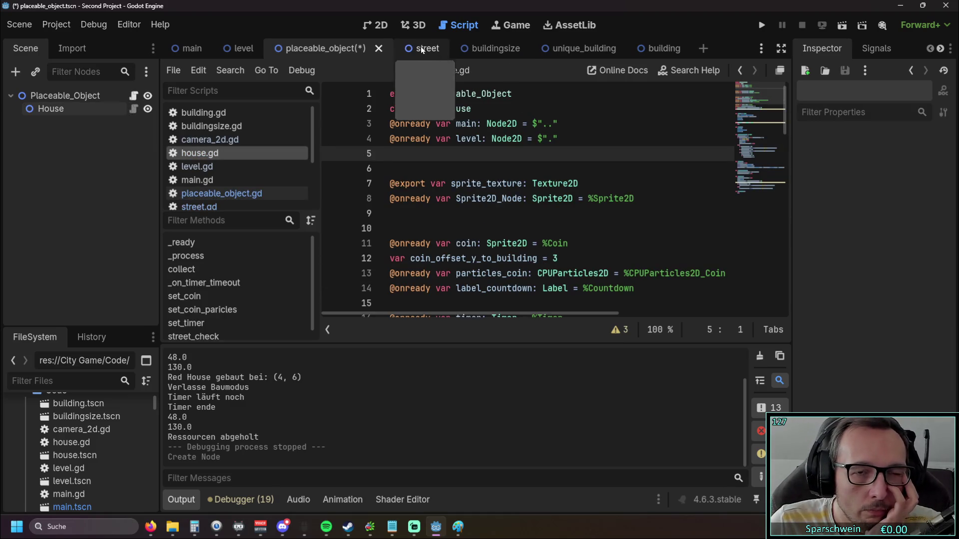
- Add a Street node and move it directly under Placeable_Object beside House
click(15, 72)
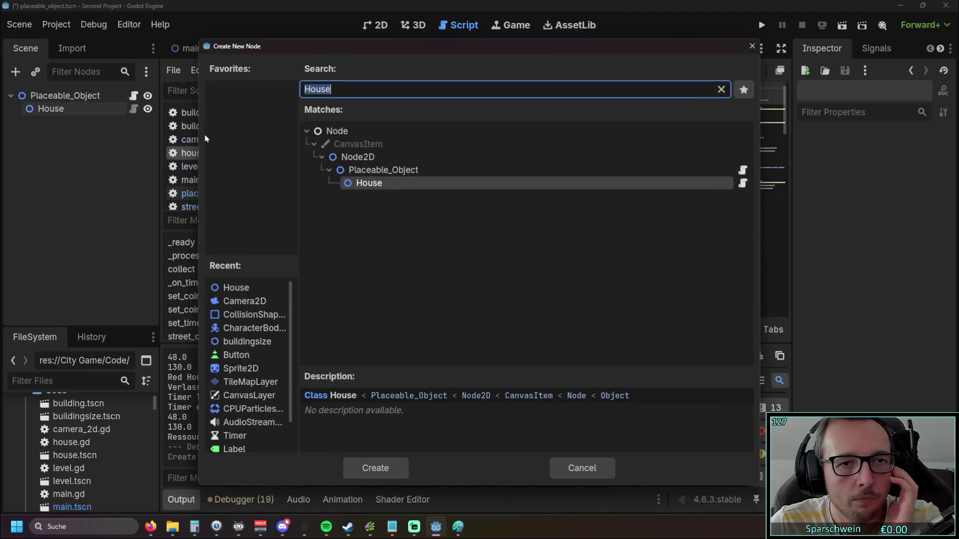
text(stree)
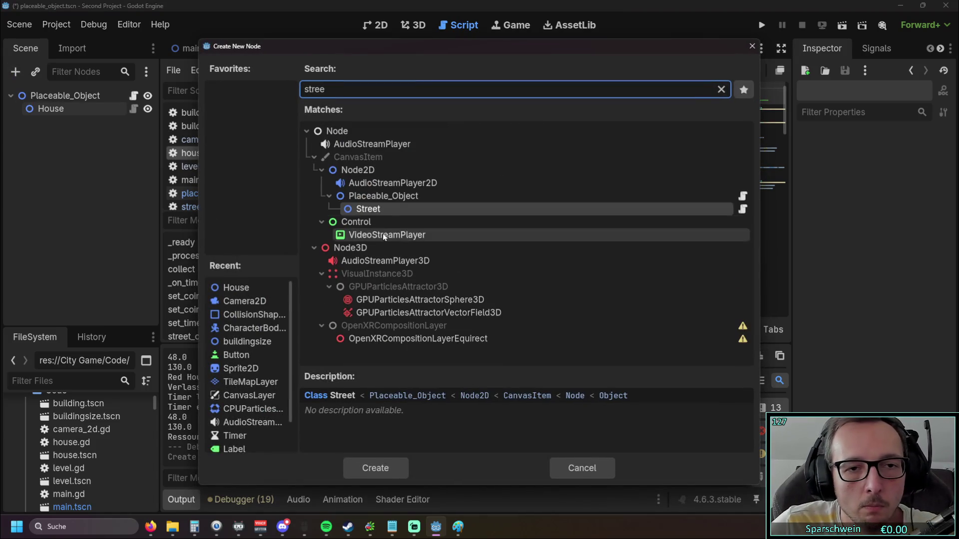
click(376, 468)
mouse_move(61, 120)
mouse_down()
mouse_move(55, 103)
mouse_move(53, 125)
mouse_up()
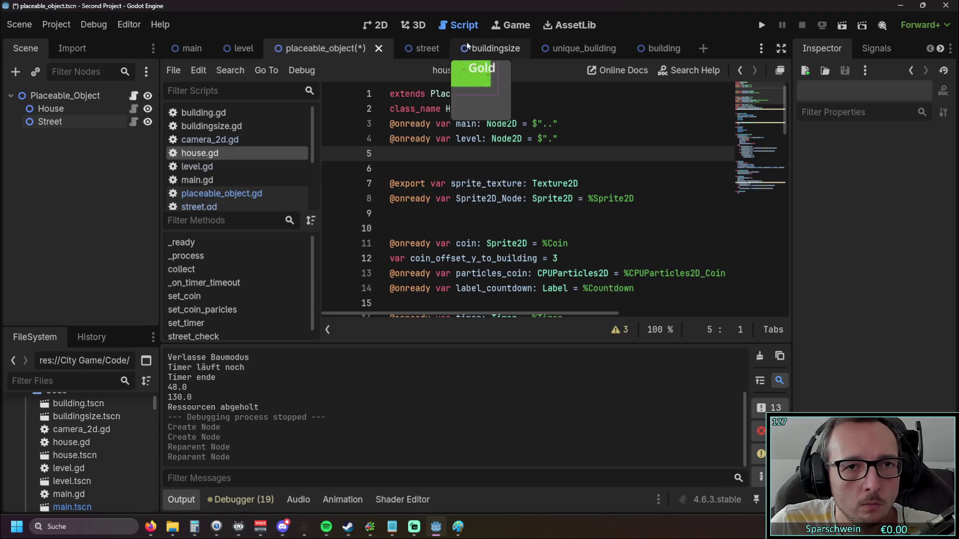
click(424, 48)
click(445, 47)
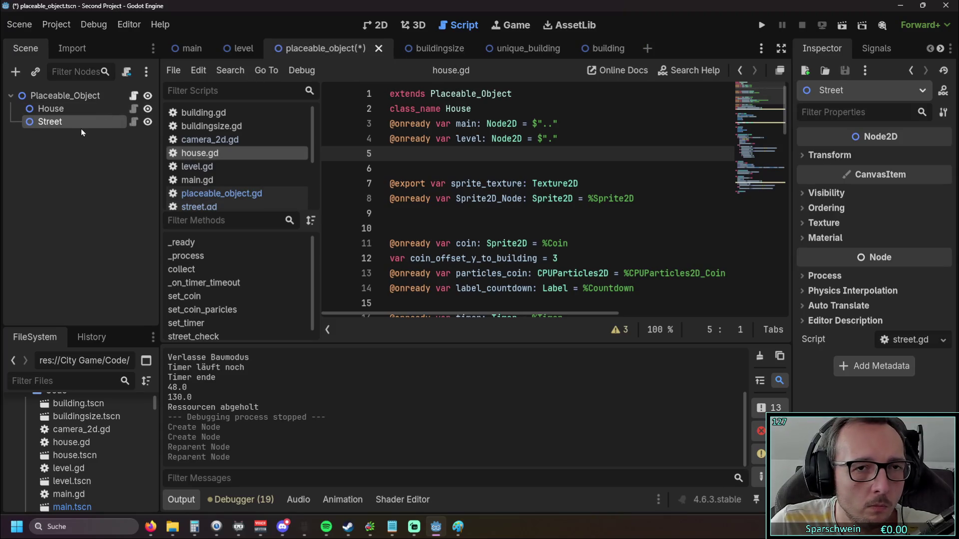
- Add a Unique_Building node and place it under Placeable_Object below House
key(ctrl+a)
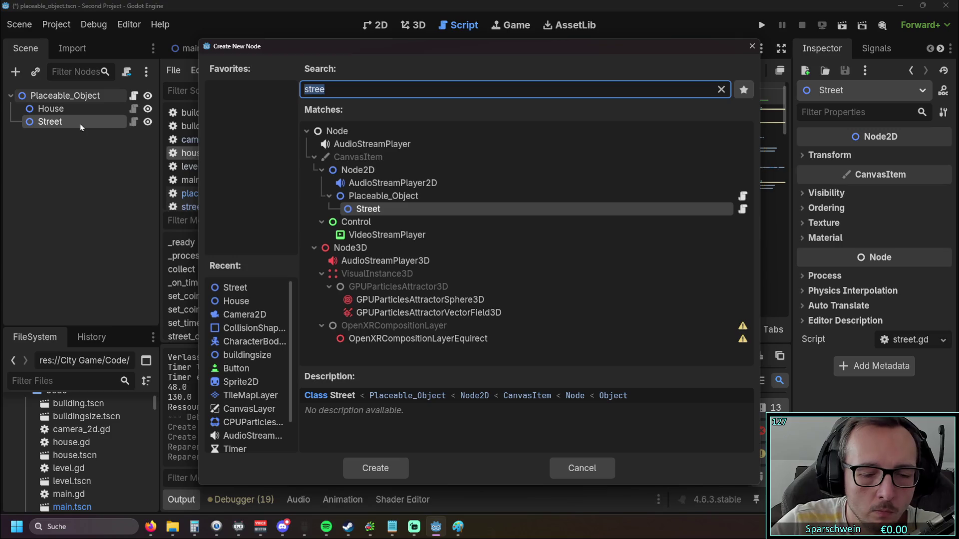
text(uniwue)
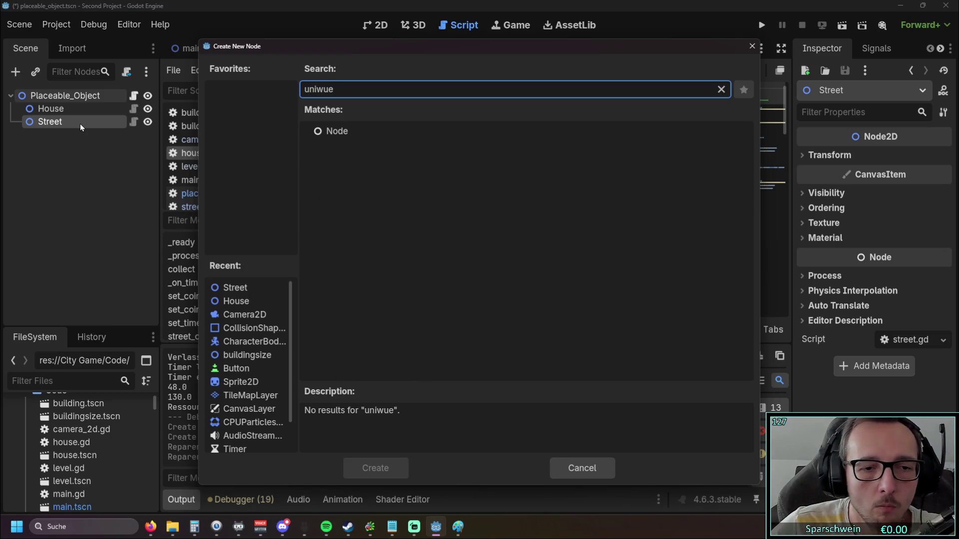
key(BackSpace)
key(BackSpace)
key(BackSpace)
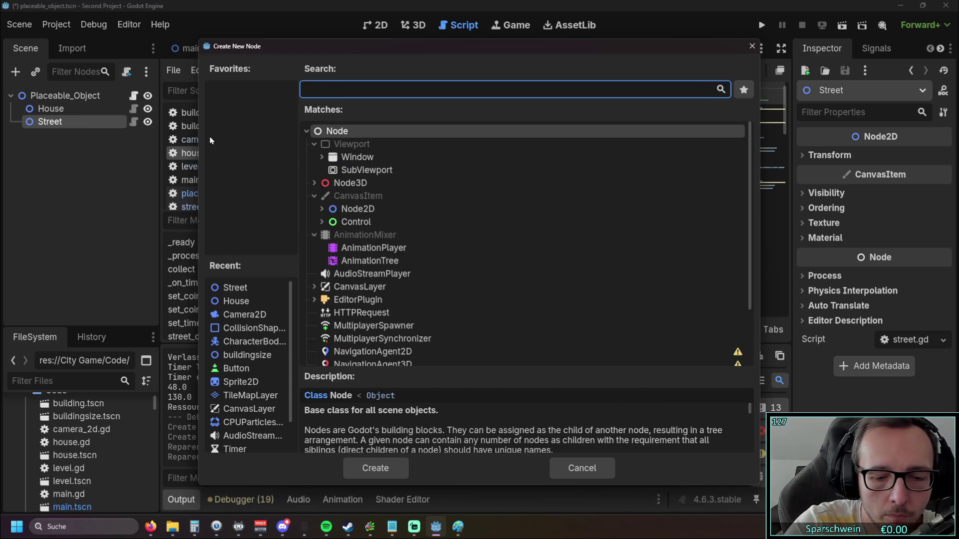
text(unqi)
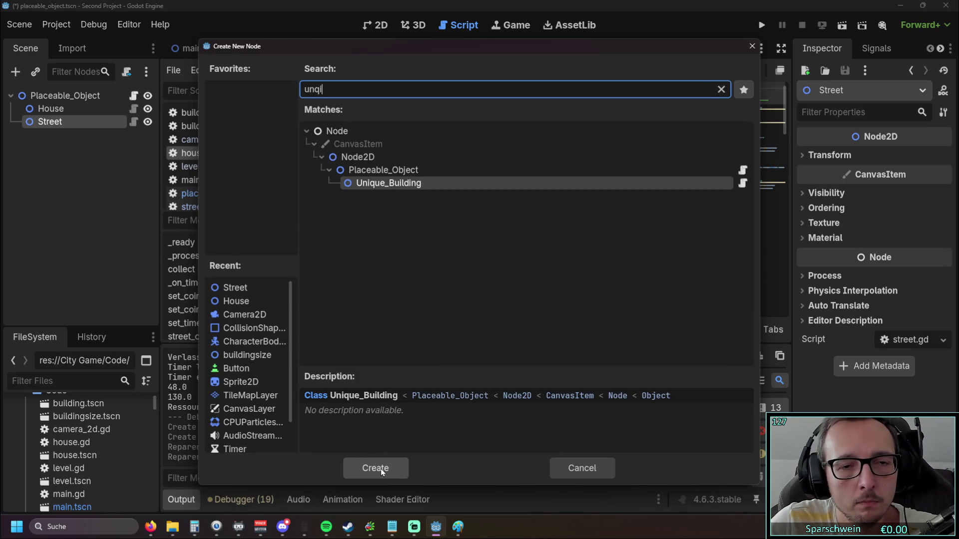
click(381, 469)
drag(64, 139, 40, 116)
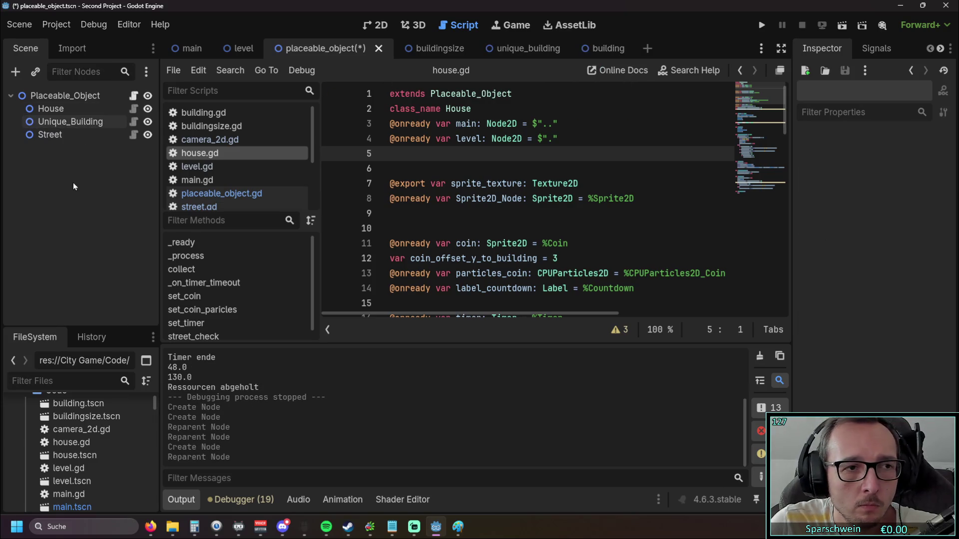
click(605, 45)
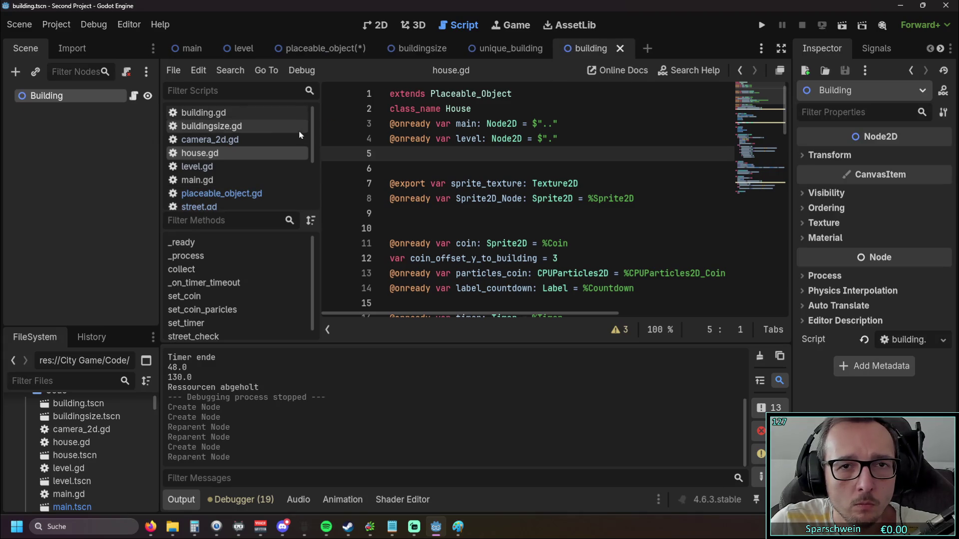
- In placeable_object, add a Building node via Ctrl+A and a 'build' search
click(220, 113)
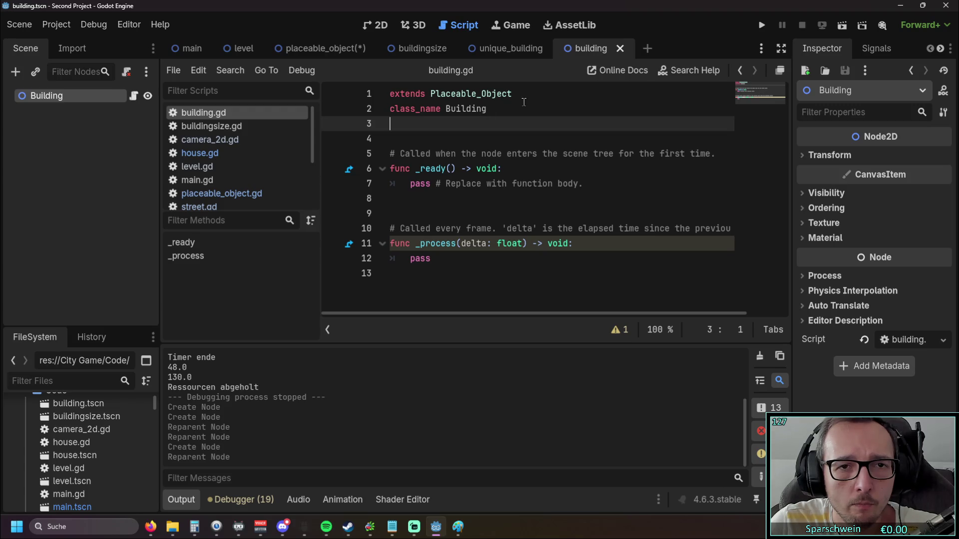
click(318, 49)
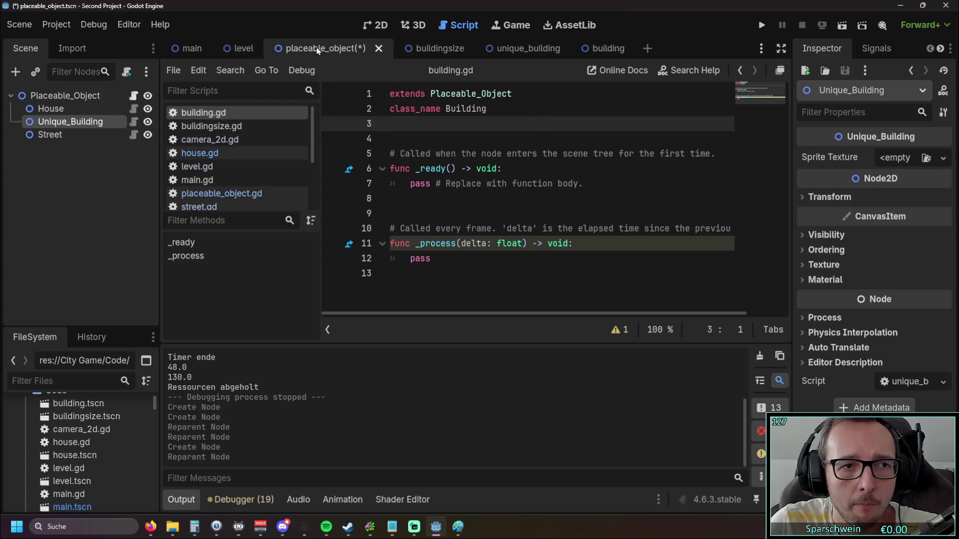
click(82, 163)
key(ctrl+a)
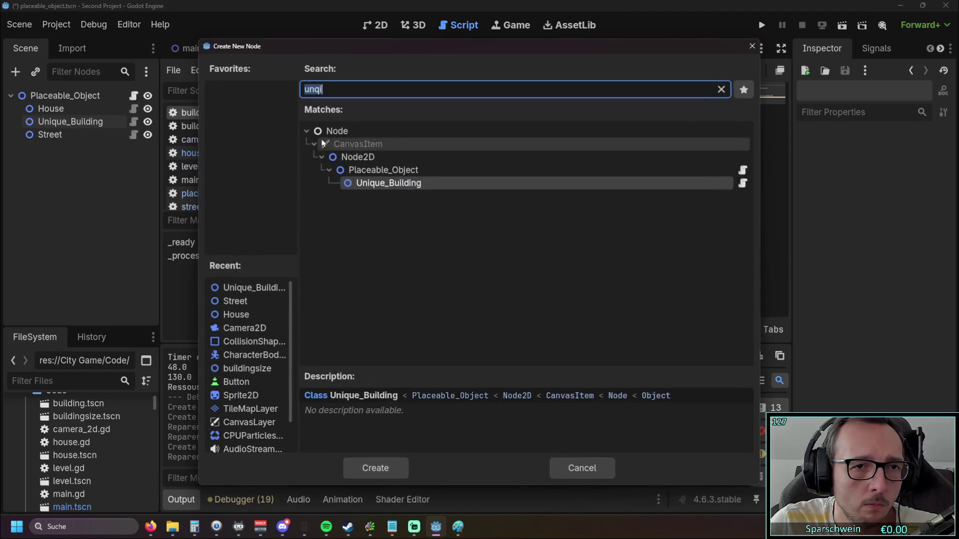
mouse_move(610, 52)
mouse_down()
mouse_move(589, 119)
mouse_move(614, 95)
mouse_up()
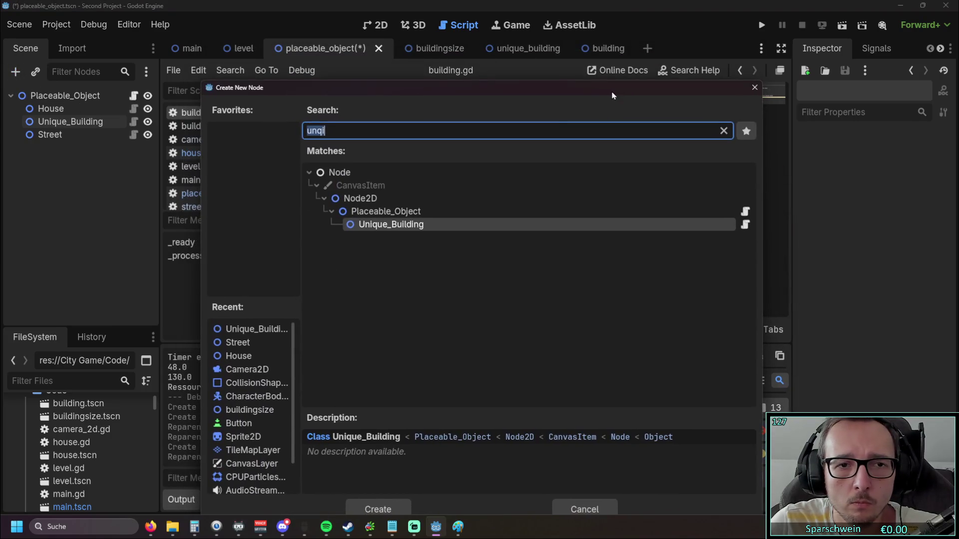
text(build)
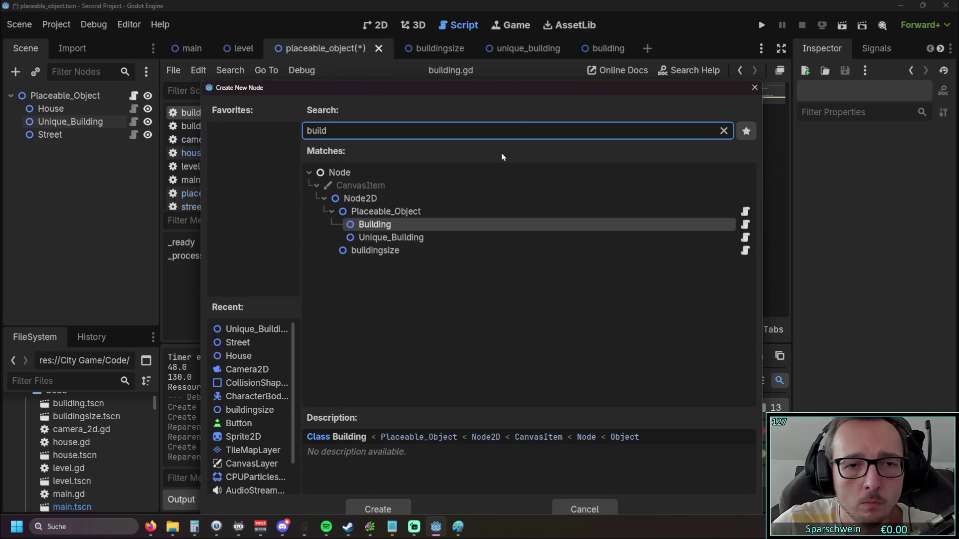
double_click(391, 224)
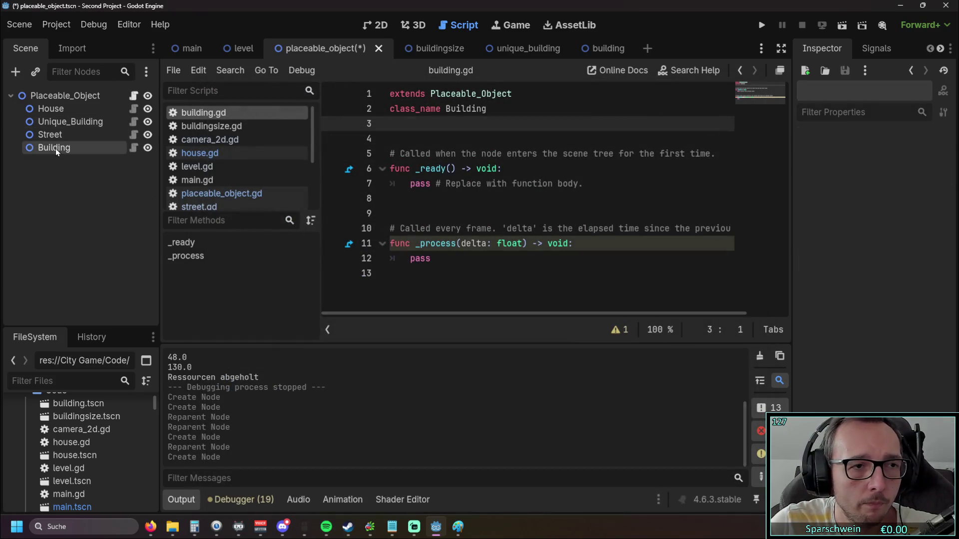
- Drag House onto the Building node, then review House's properties in the Inspector
drag(64, 110, 60, 153)
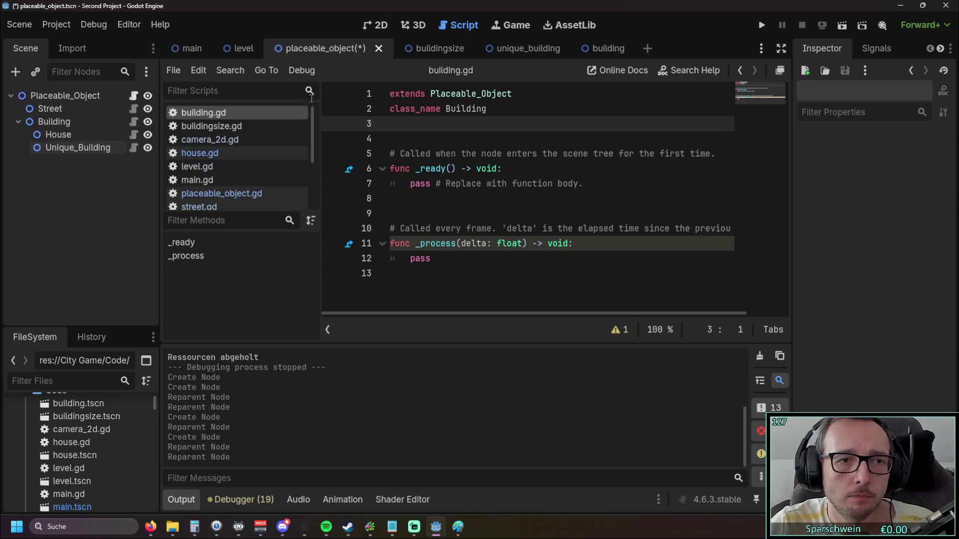
click(430, 48)
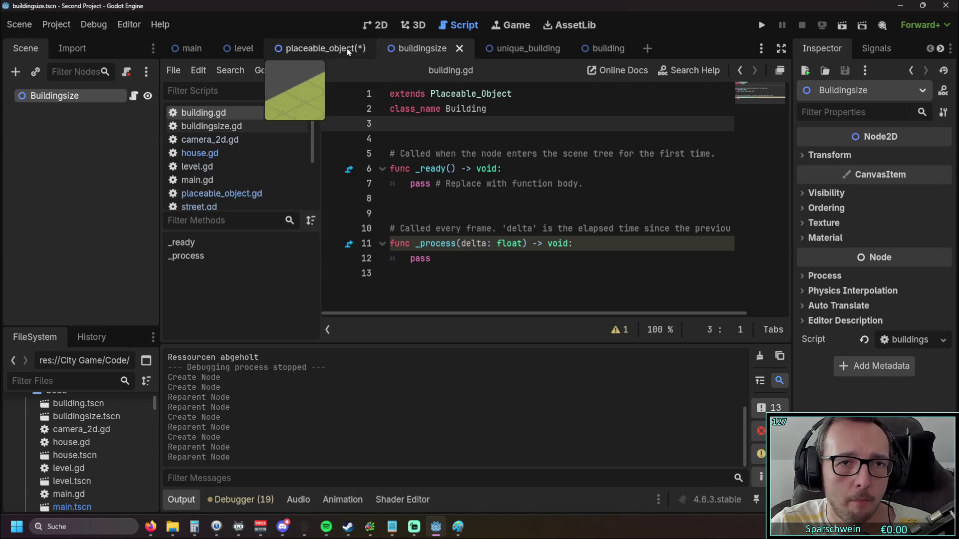
click(320, 49)
click(48, 135)
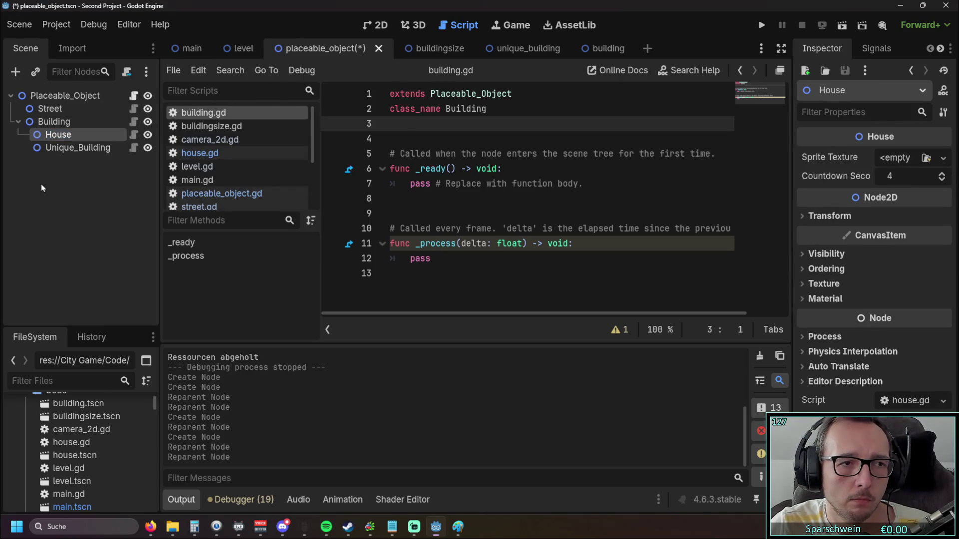
scroll(223, 150, down, 3)
scroll(223, 149, up, 3)
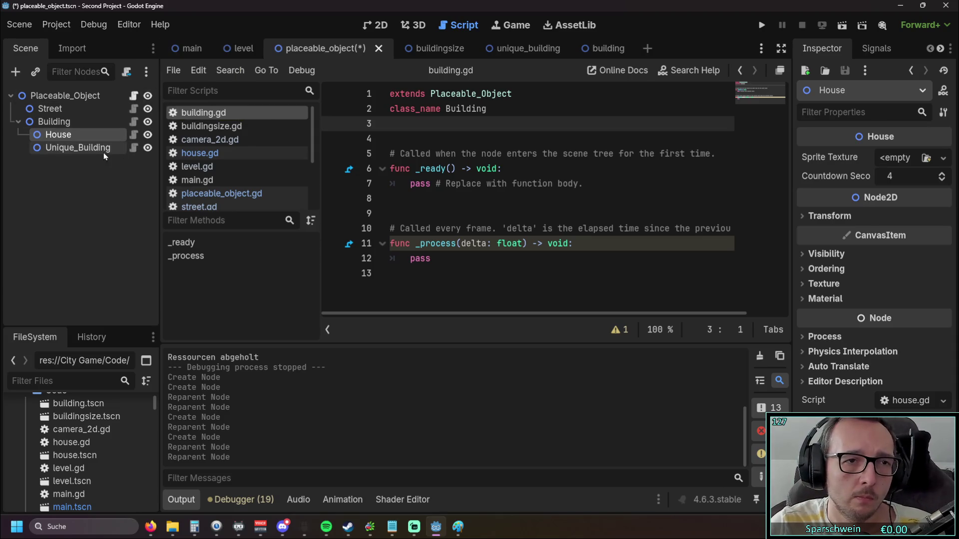
- Open the Unique_Building node's unique_building.gd script
click(242, 48)
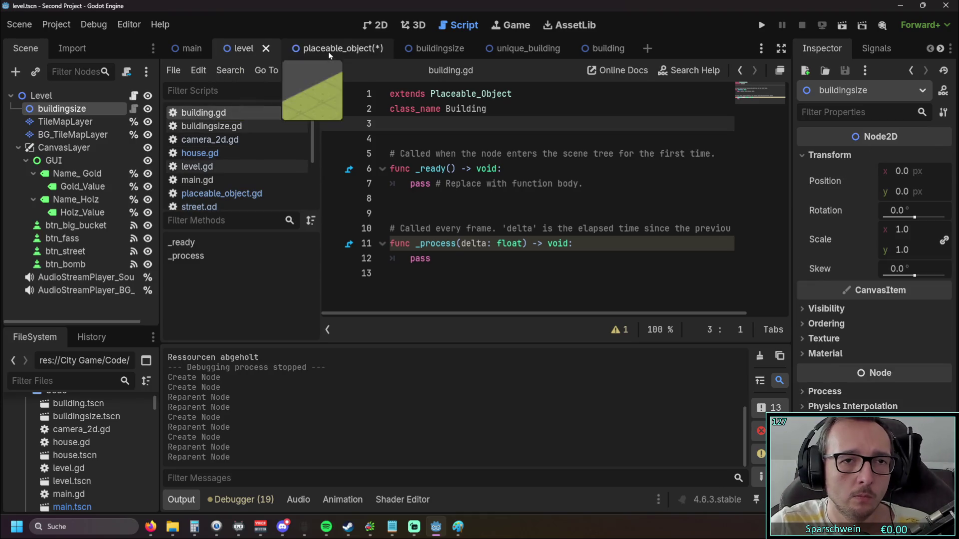
click(328, 52)
click(115, 148)
click(133, 148)
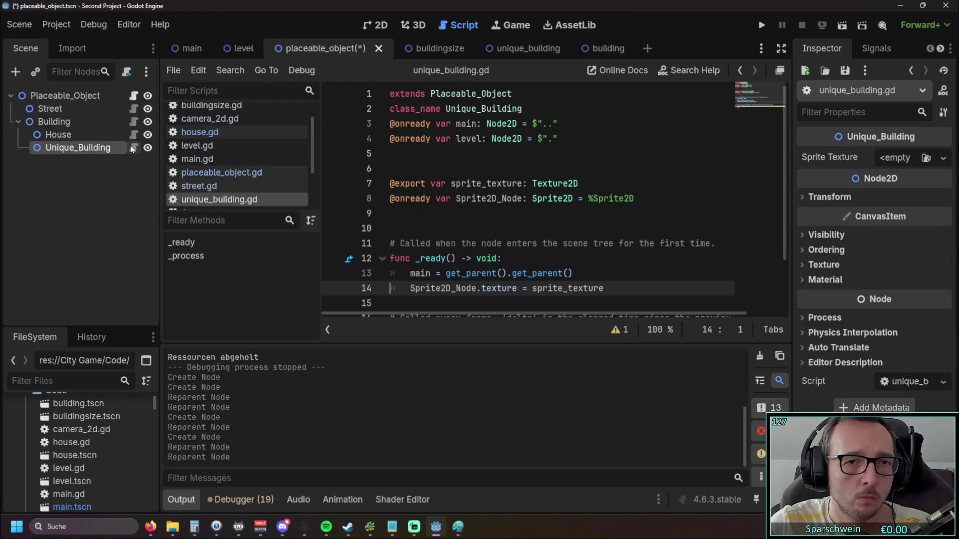
- Delete the 'extends Placeable_Object' line, then undo with Ctrl+Z to restore it
drag(514, 94, 389, 94)
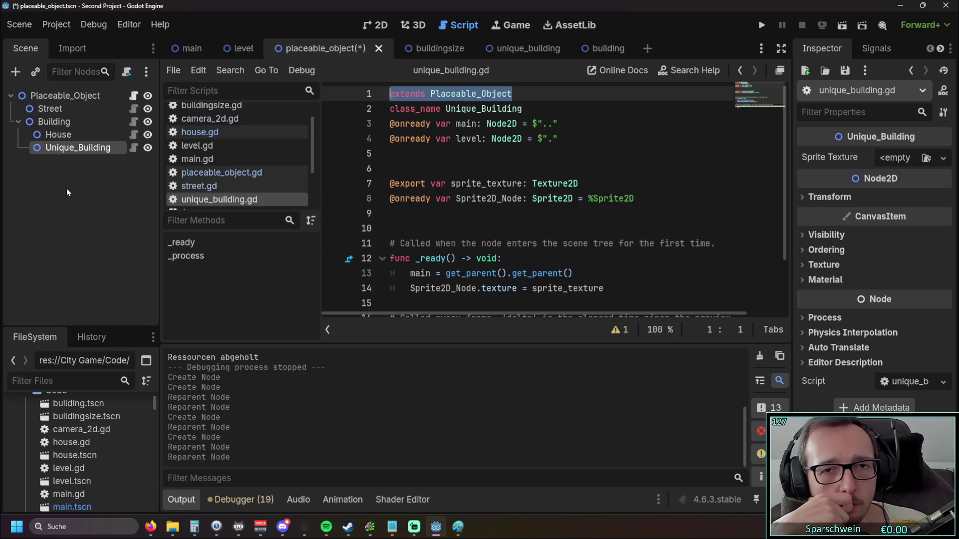
key(BackSpace)
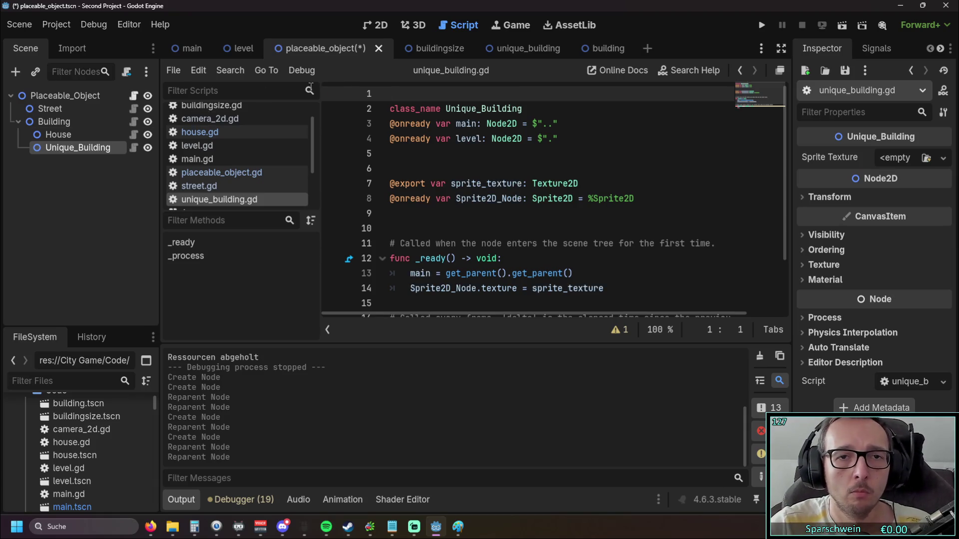
key(Down)
key(BackSpace)
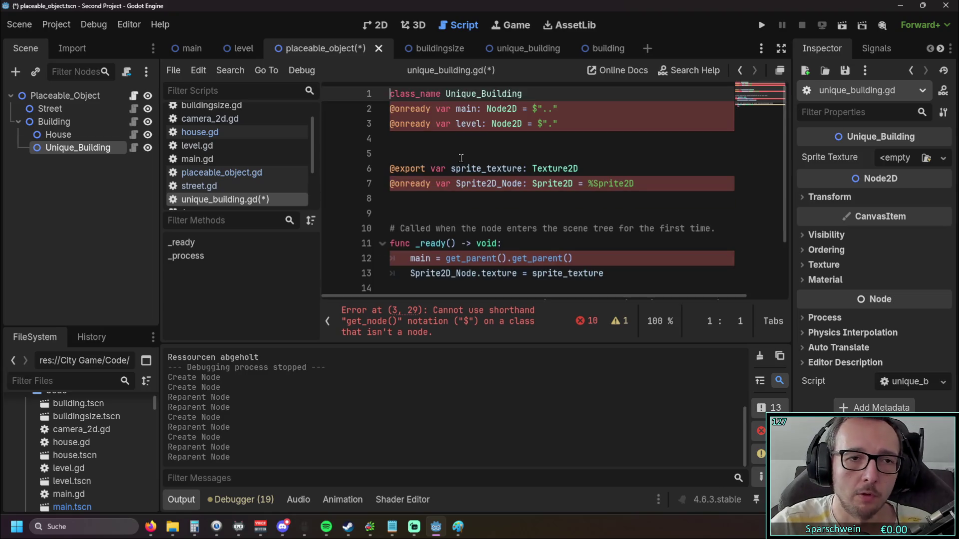
click(63, 196)
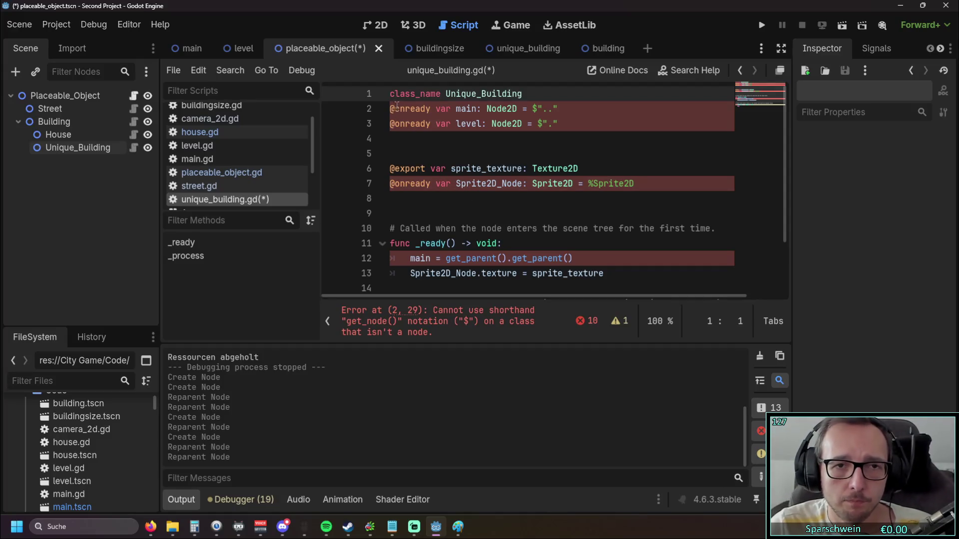
key(Return)
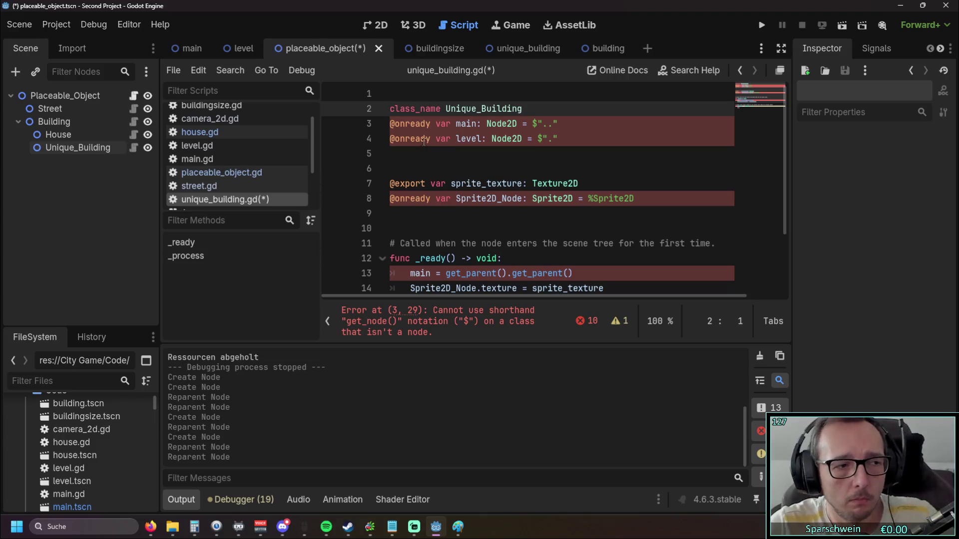
key(ctrl+z)
key(ctrl+z)
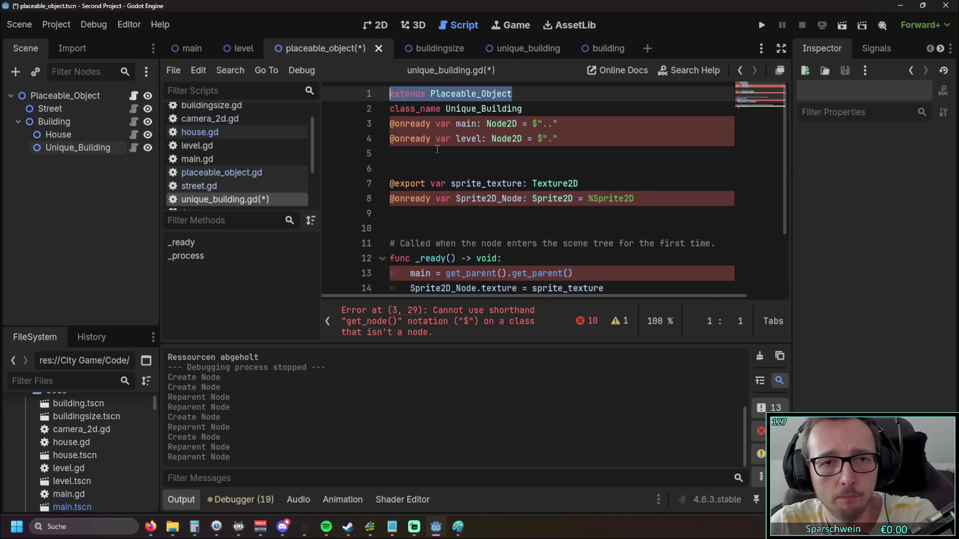
click(438, 154)
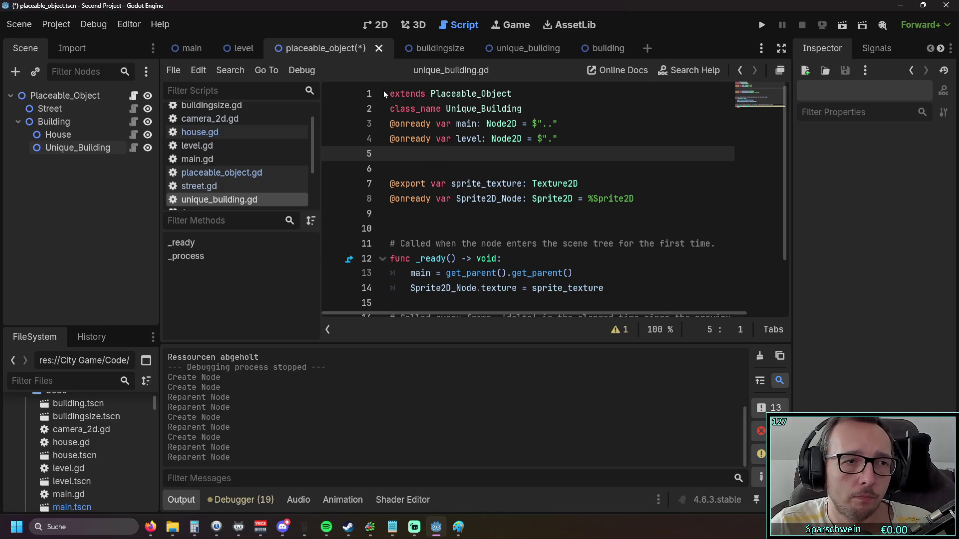
- Open the unique_building scene tab after a quick look at buildingsize
click(439, 47)
click(325, 49)
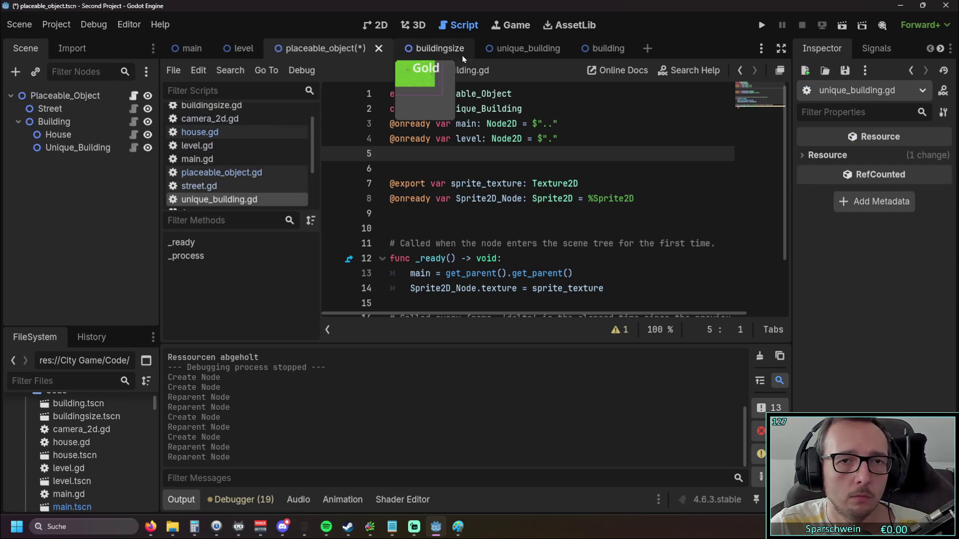
click(541, 55)
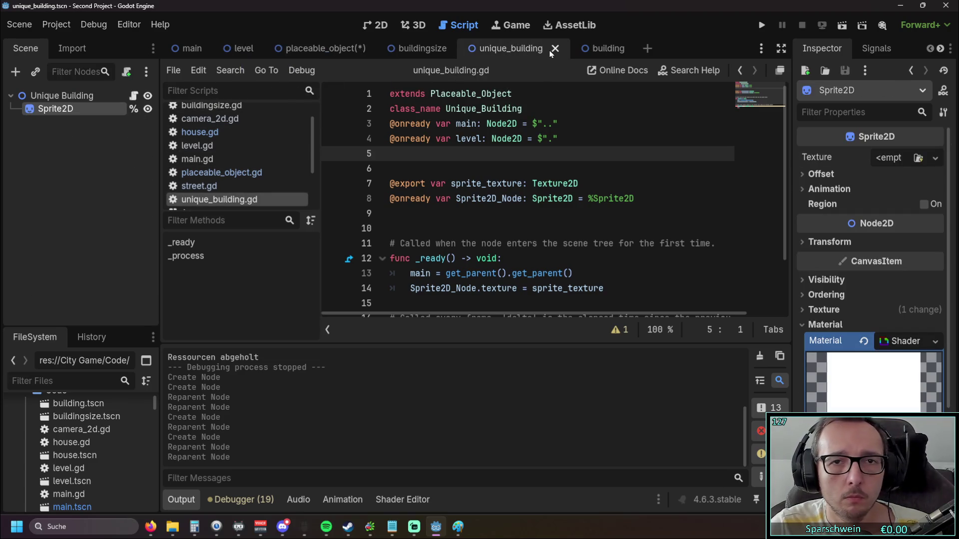
- Close the unique_building and building scene tabs and preview the house, street and building scripts
click(555, 50)
click(506, 54)
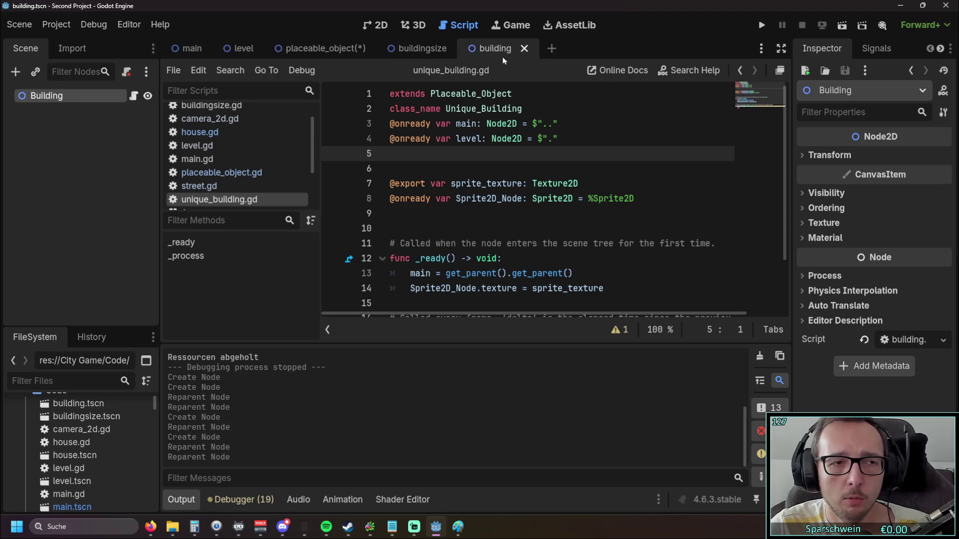
click(524, 48)
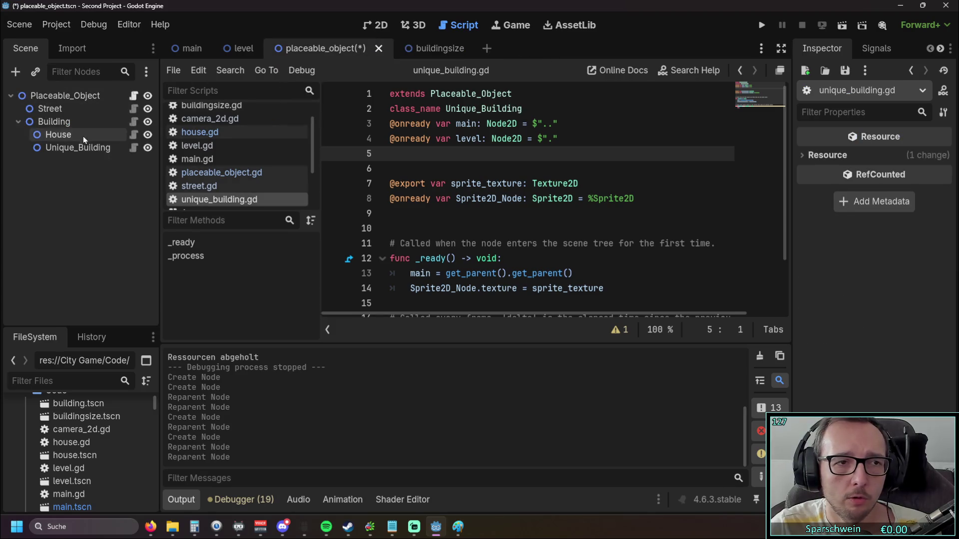
click(134, 135)
click(133, 108)
click(132, 123)
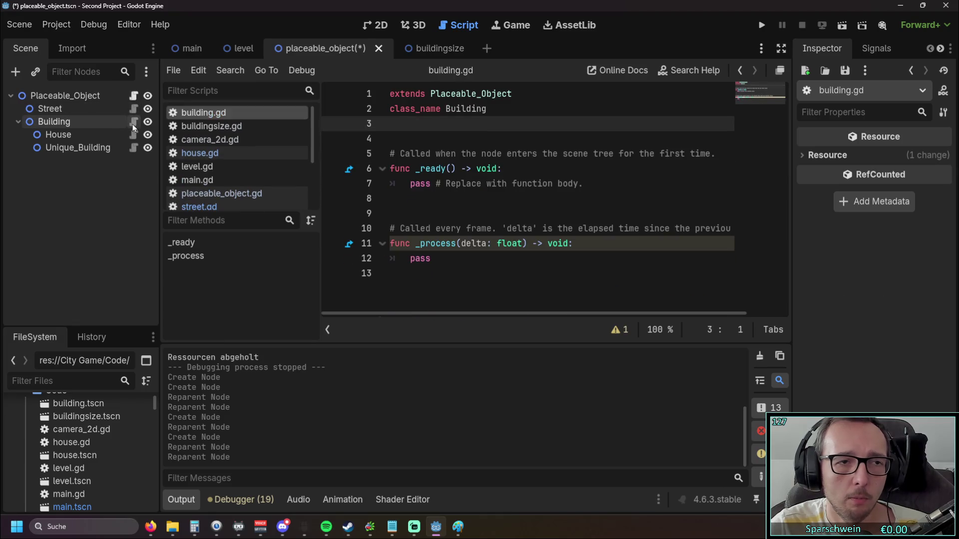
- Click through the scene nodes, keep the House name unchanged, and show house.gd
click(83, 121)
click(73, 131)
click(73, 145)
click(74, 134)
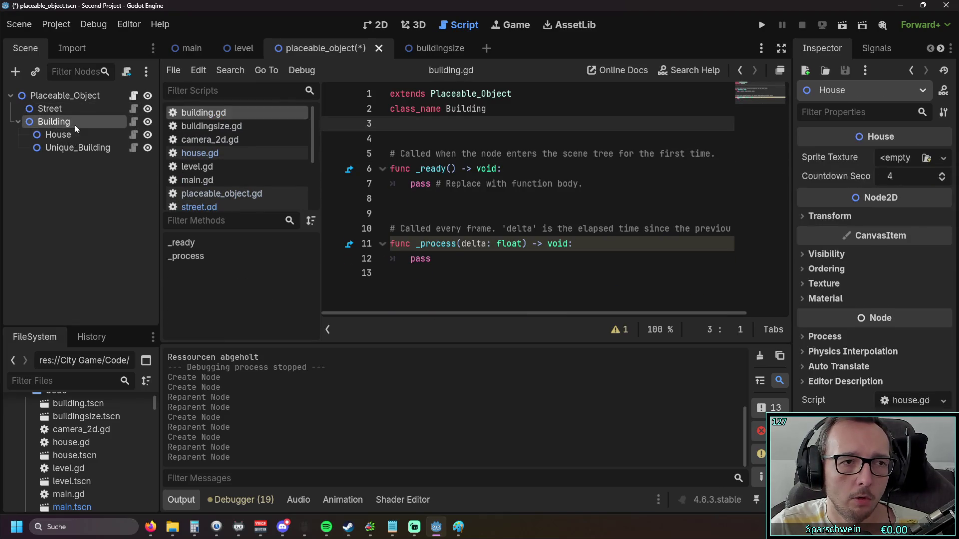
click(74, 110)
click(71, 122)
click(70, 132)
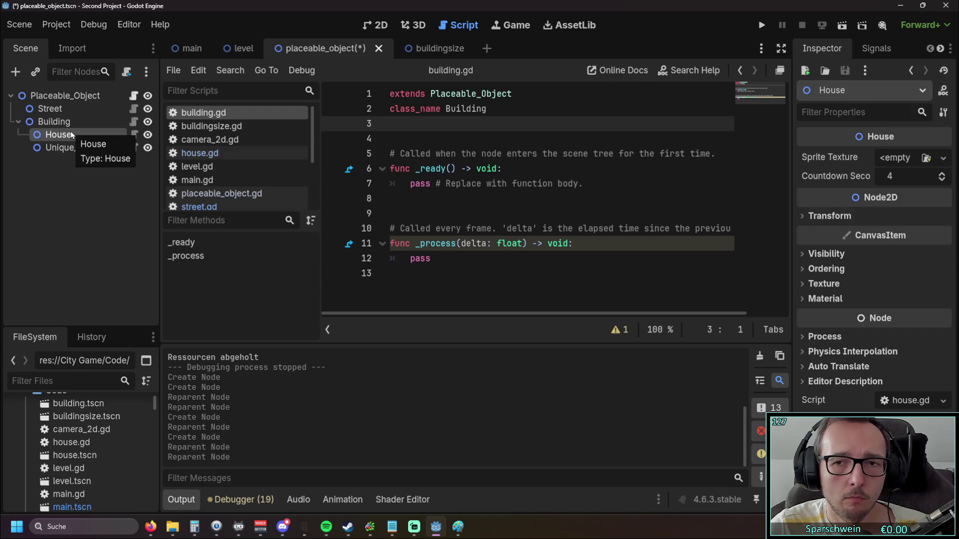
click(82, 135)
key(Return)
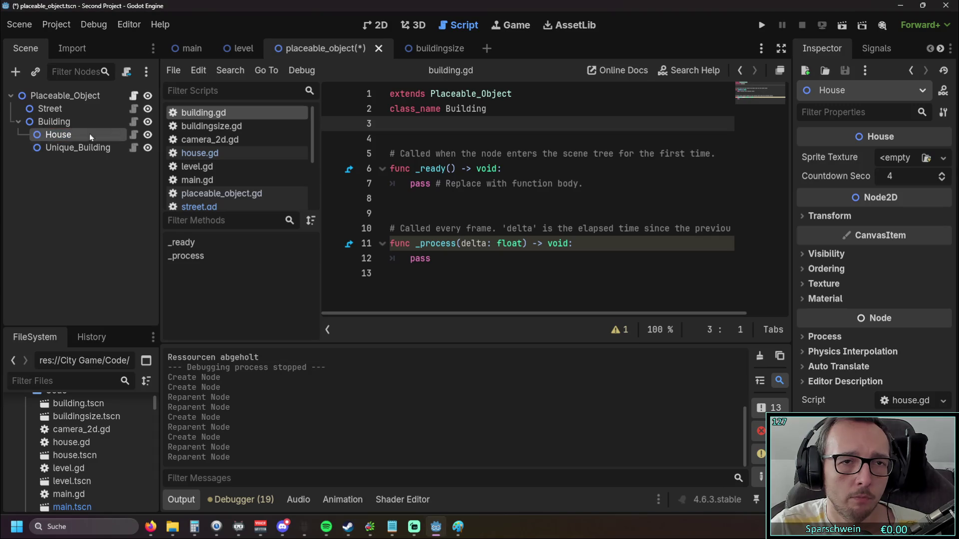
click(220, 153)
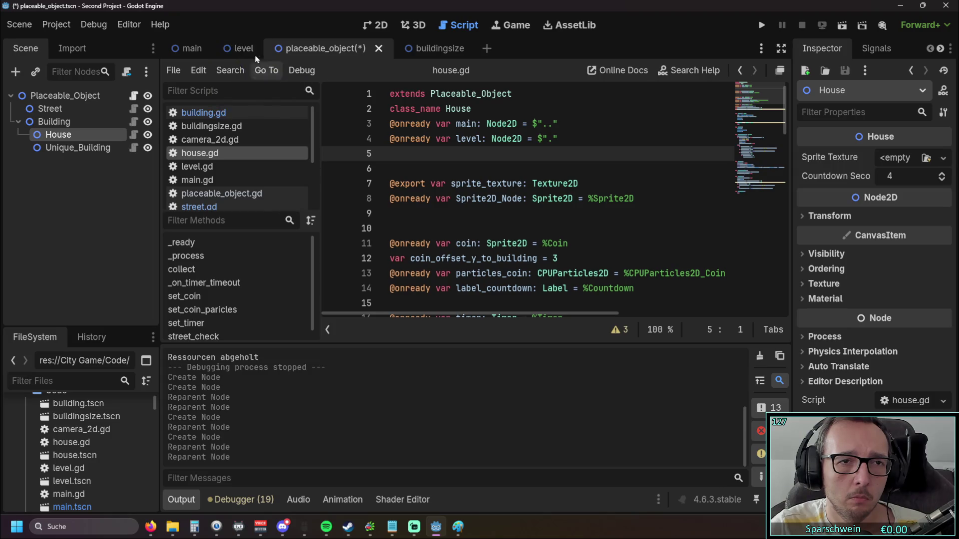
- Cycle through the level and main scenes back to placeable_object, leaving Unique_Building's name unchanged
click(241, 50)
click(187, 48)
click(241, 48)
click(322, 48)
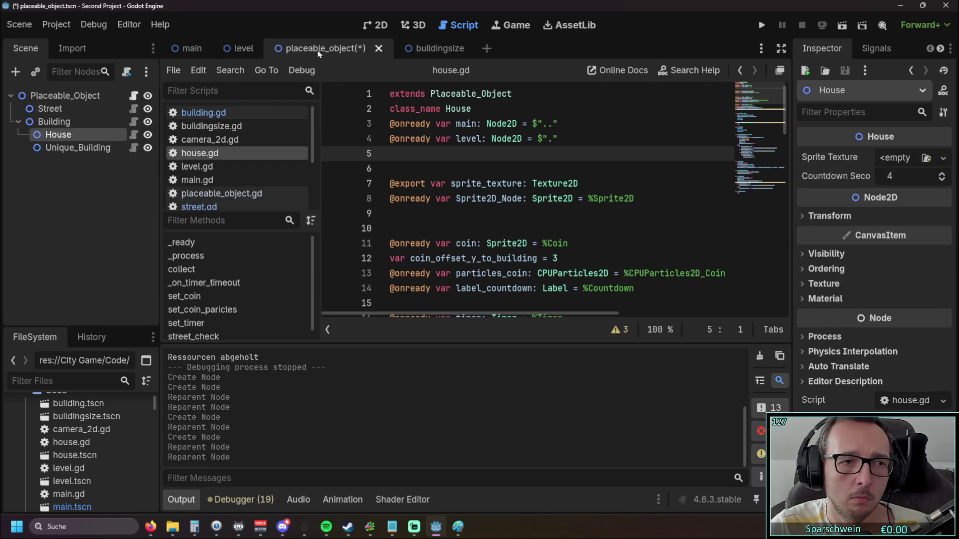
click(67, 147)
click(67, 138)
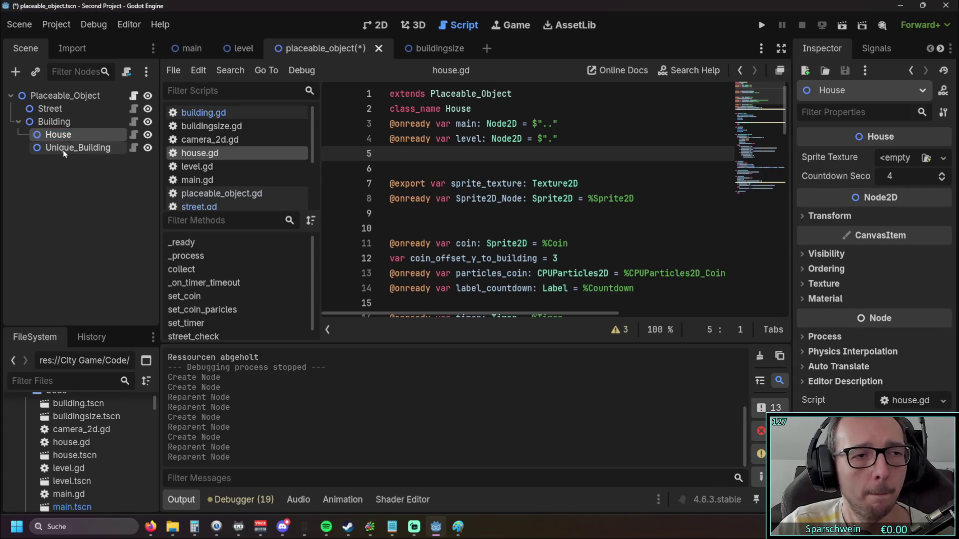
double_click(63, 148)
key(Escape)
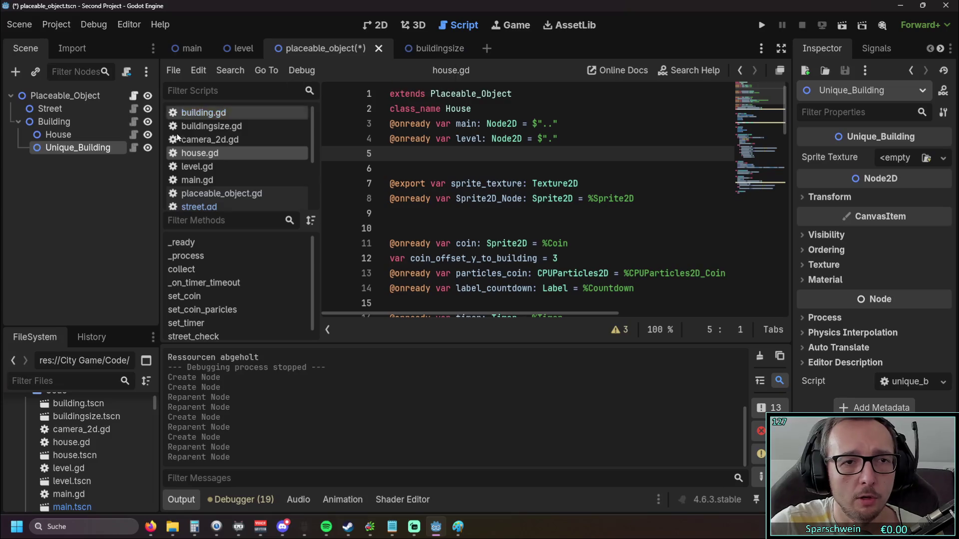
- Widen the script list panel slightly and reselect the House node
mouse_move(311, 162)
mouse_down()
mouse_move(348, 162)
mouse_move(326, 161)
mouse_up()
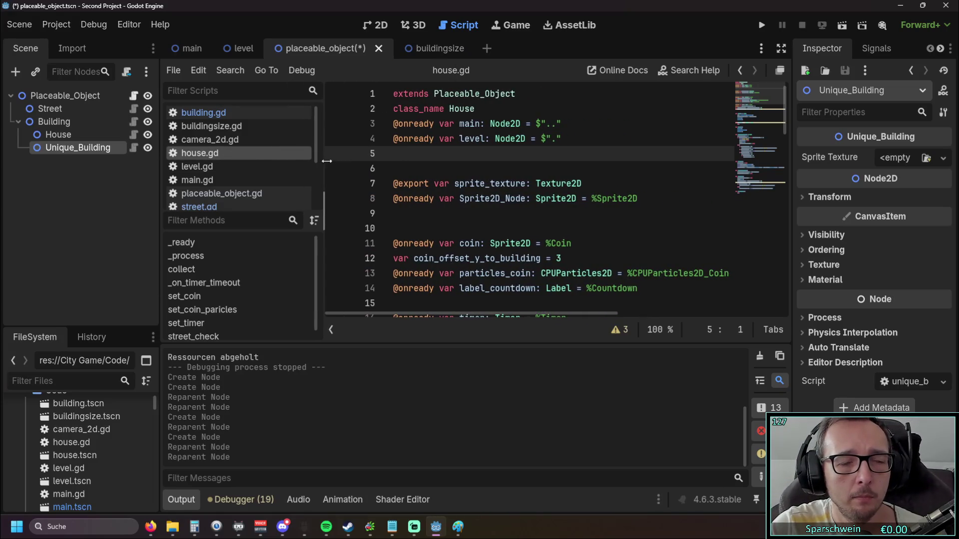
click(74, 137)
click(67, 124)
click(63, 133)
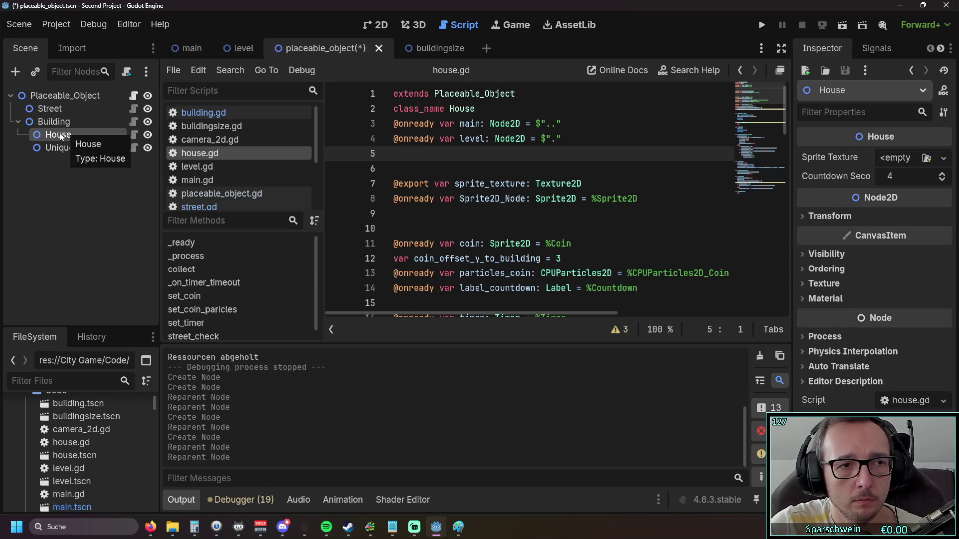
- Bring up and dismiss the House node's context menu twice without choosing anything
right_click(60, 133)
mouse_move(255, 145)
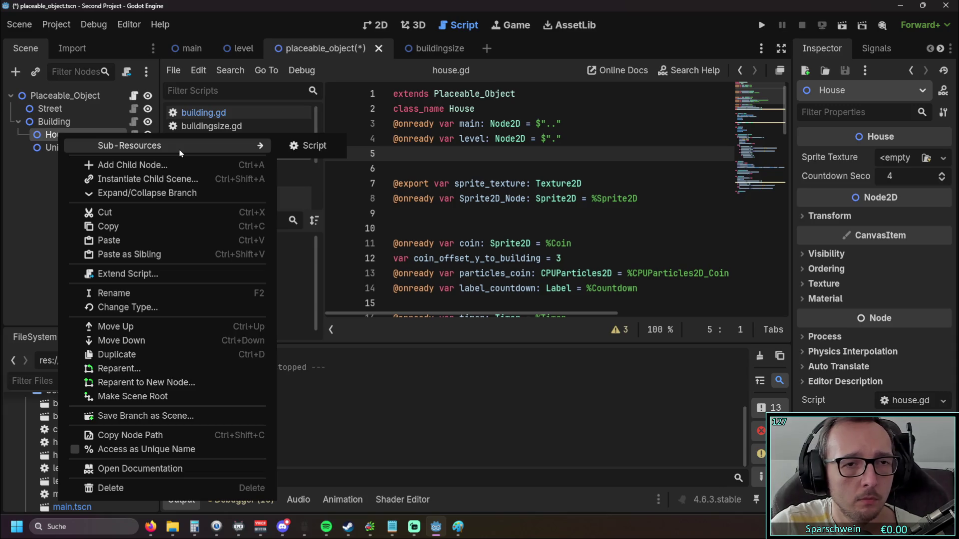
click(38, 168)
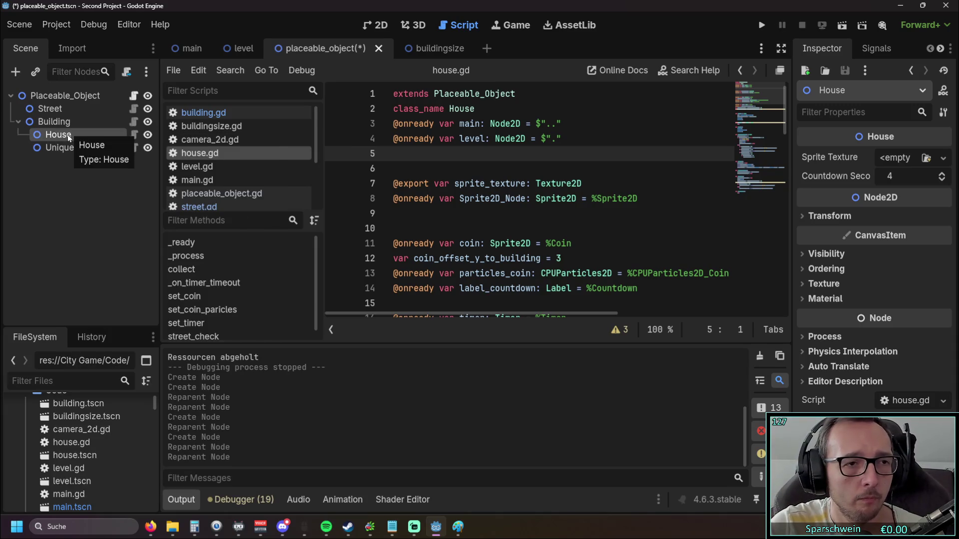
right_click(66, 134)
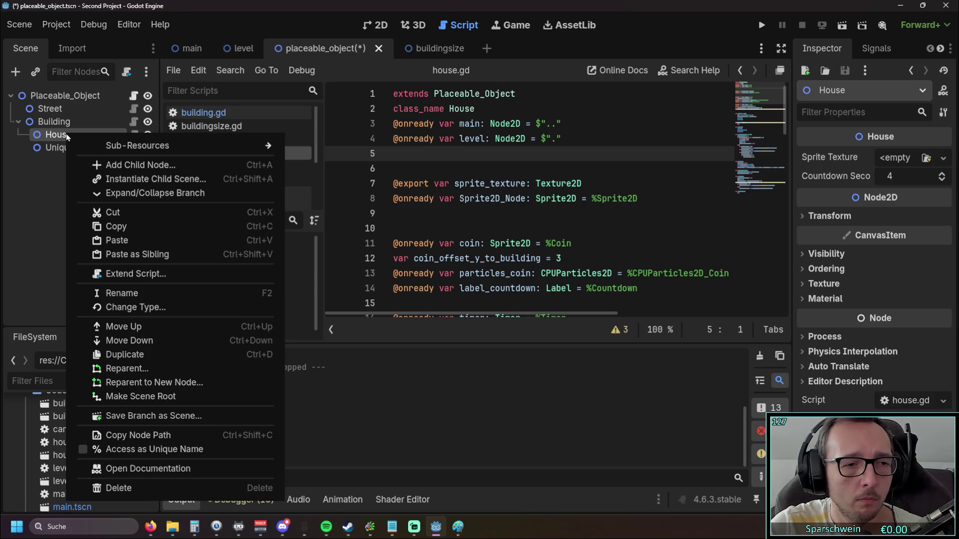
click(53, 174)
scroll(97, 428, up, 1)
scroll(95, 427, down, 4)
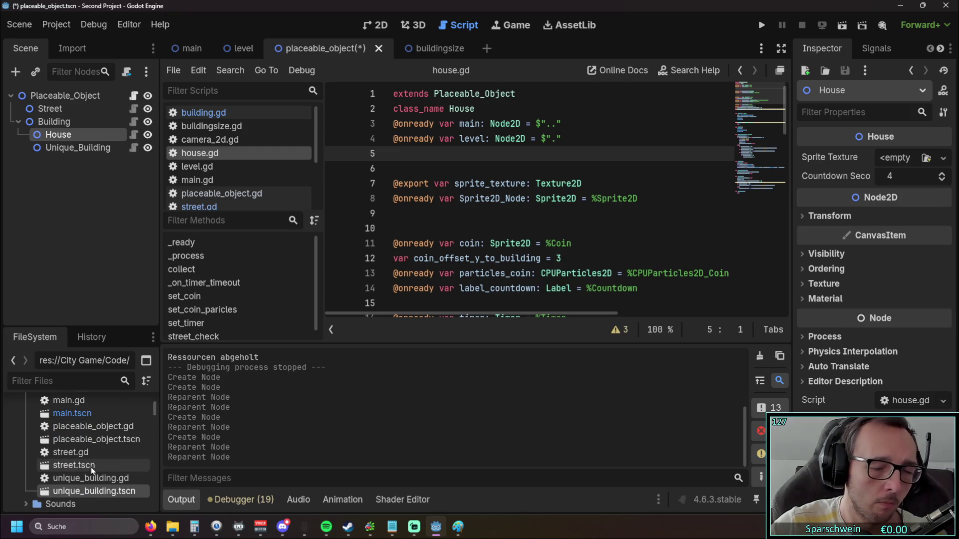
scroll(95, 433, down, 2)
scroll(98, 427, up, 3)
scroll(98, 427, up, 4)
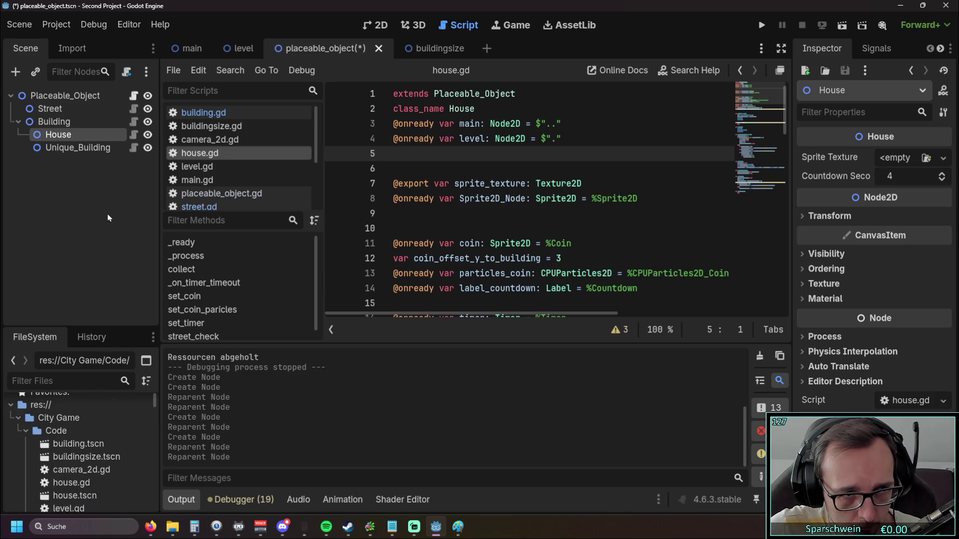
- Reselect House and choose Extend Script from its context menu
click(83, 148)
click(75, 138)
right_click(73, 137)
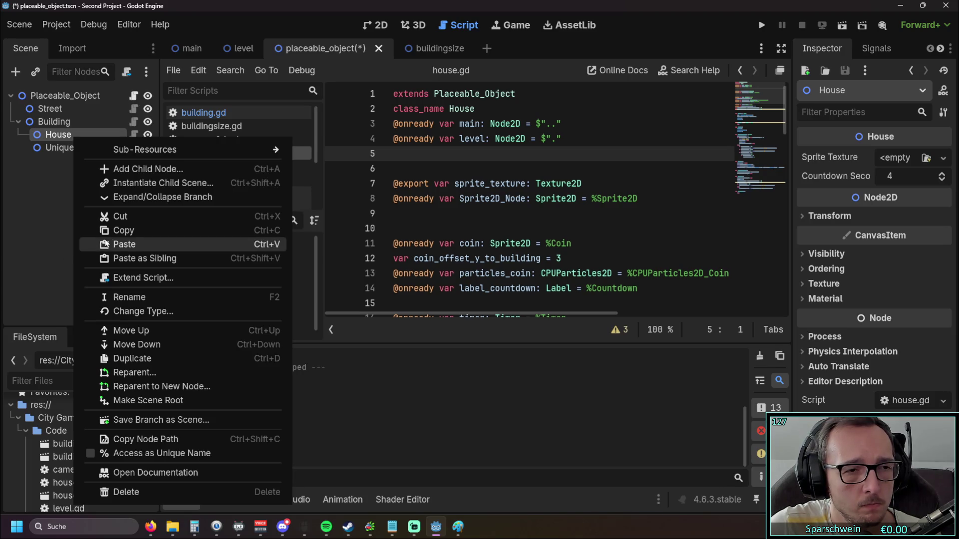
click(137, 278)
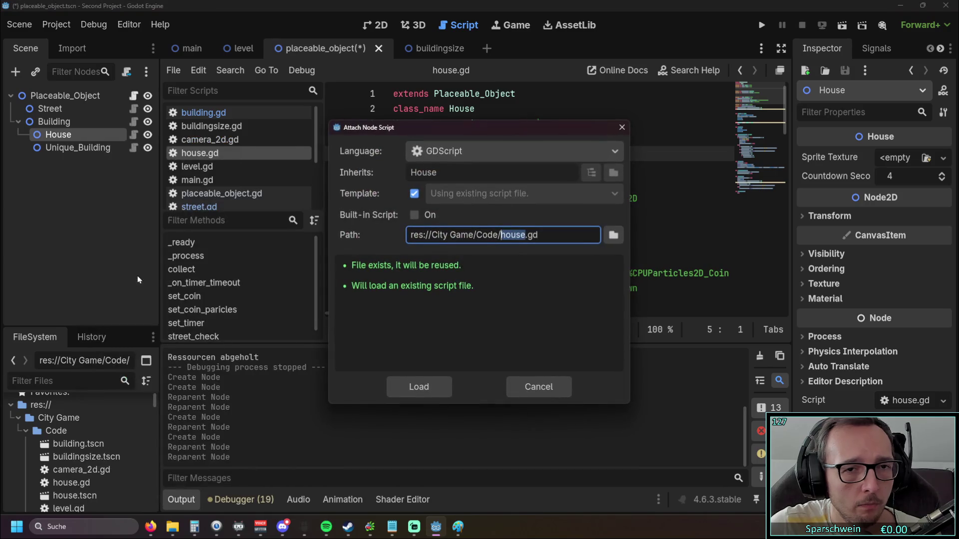
- Close the Attach Node Script dialog and inspect House's Sub-Resources > Script entry
click(622, 128)
right_click(60, 134)
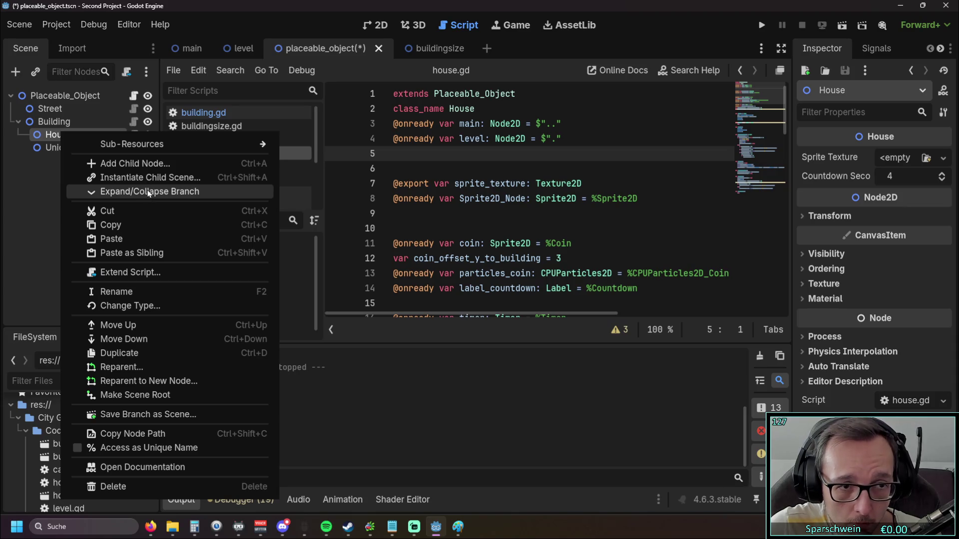
mouse_move(133, 146)
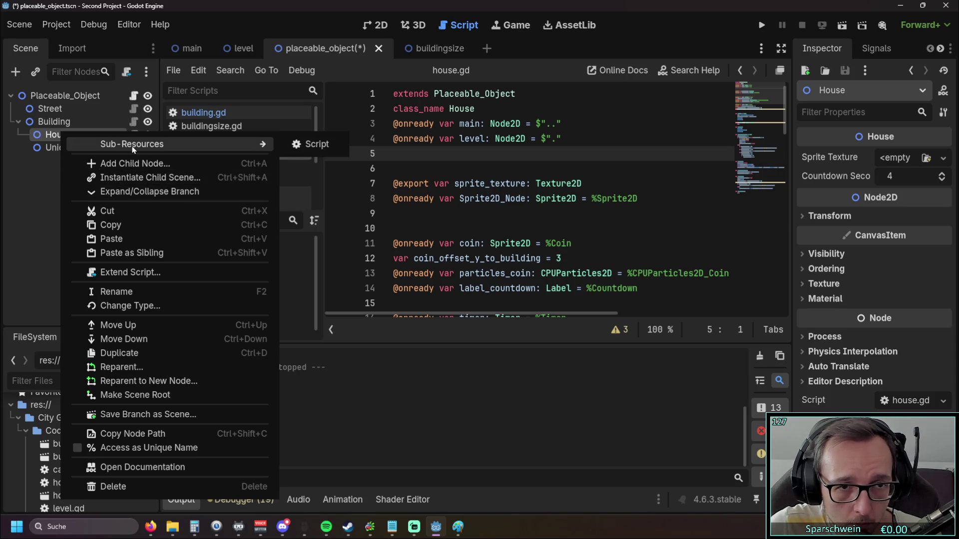
click(302, 146)
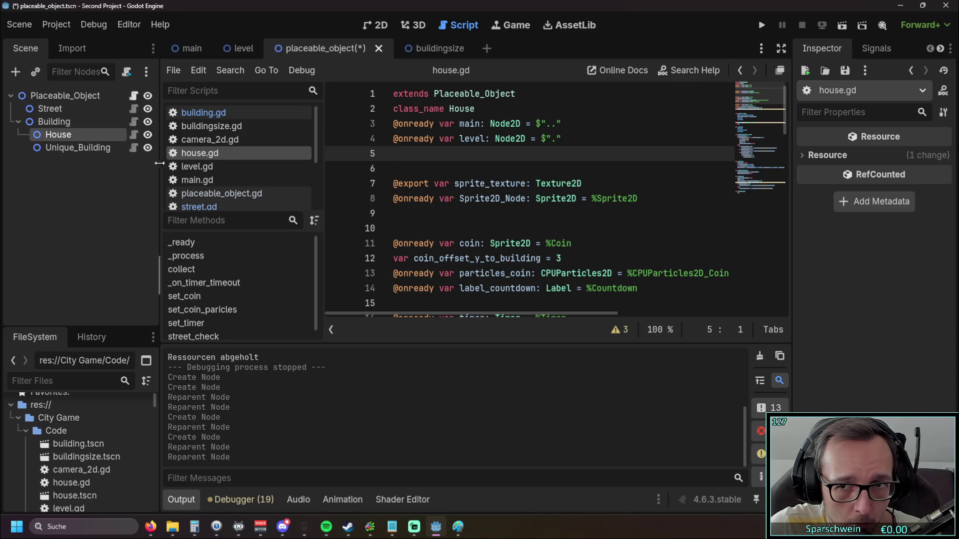
- Bring up and dismiss House's context menu twice, then select Unique_Building
right_click(70, 135)
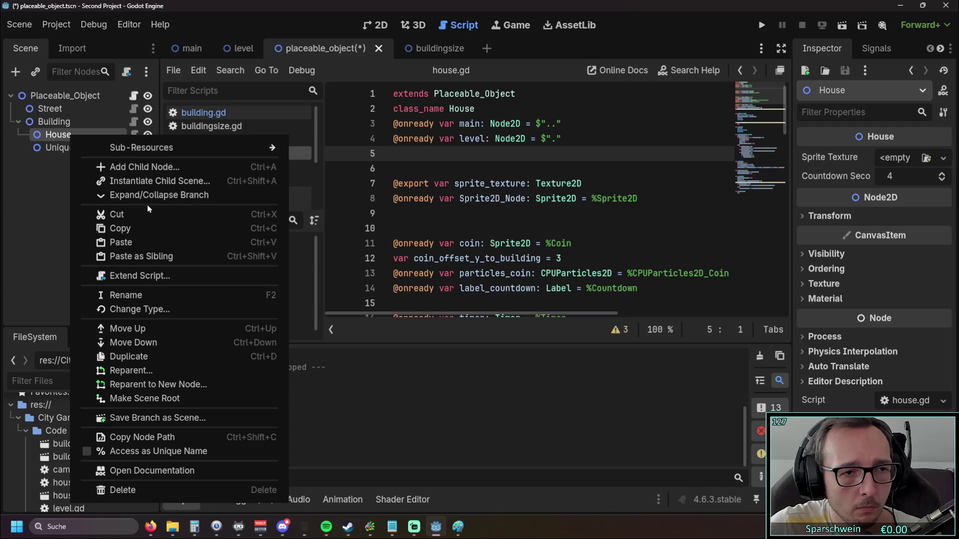
click(103, 195)
right_click(53, 141)
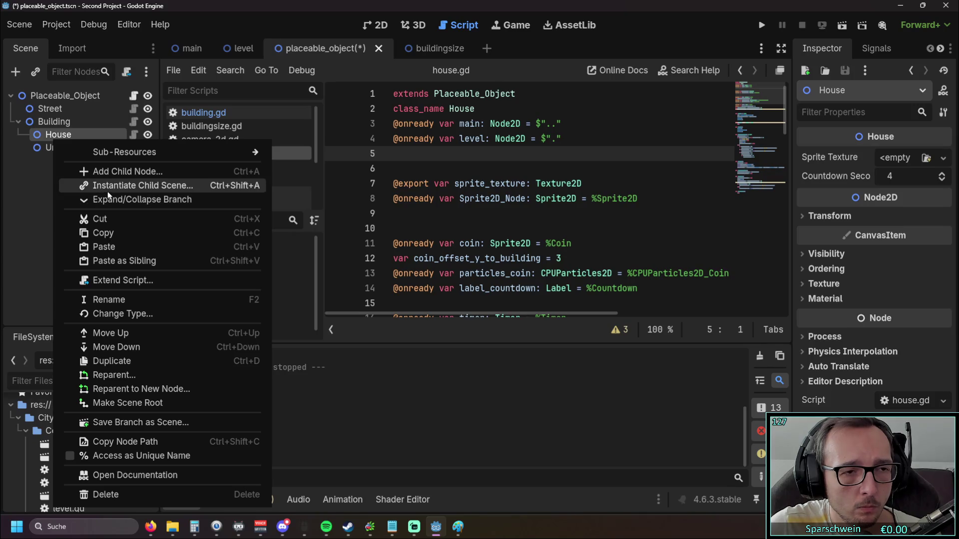
click(46, 189)
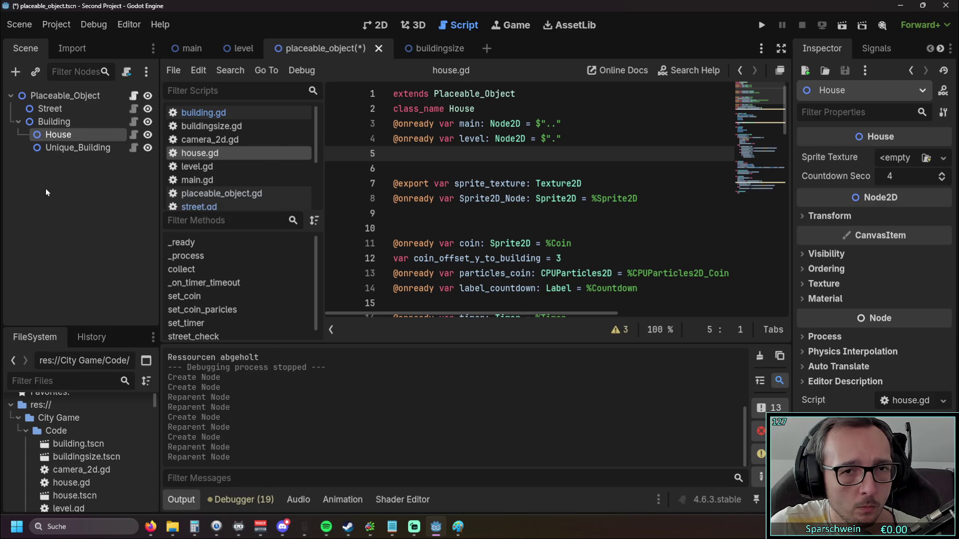
click(62, 149)
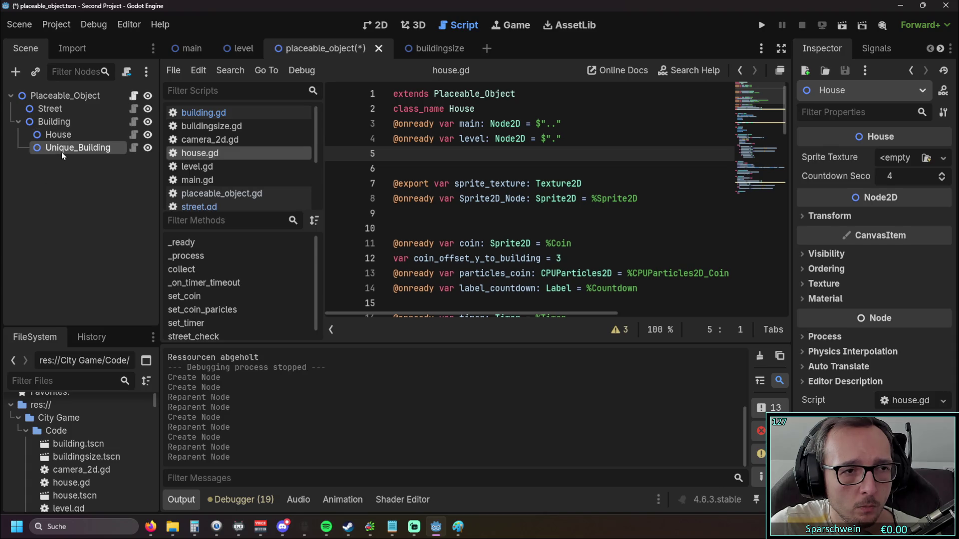
- Run the project and inspect the debugger's null-instance 'texture' assignment error at house.gd line 24
click(761, 24)
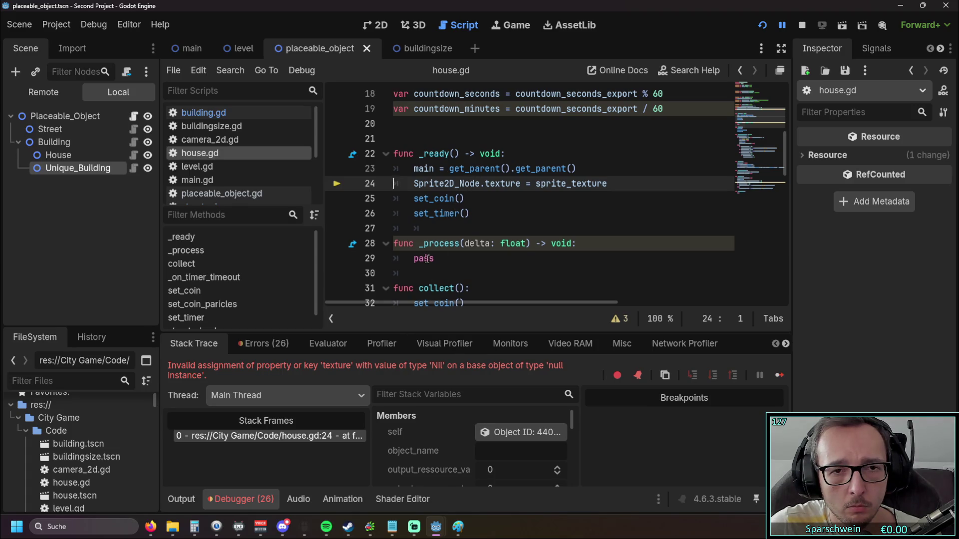
scroll(426, 258, up, 2)
scroll(426, 258, down, 2)
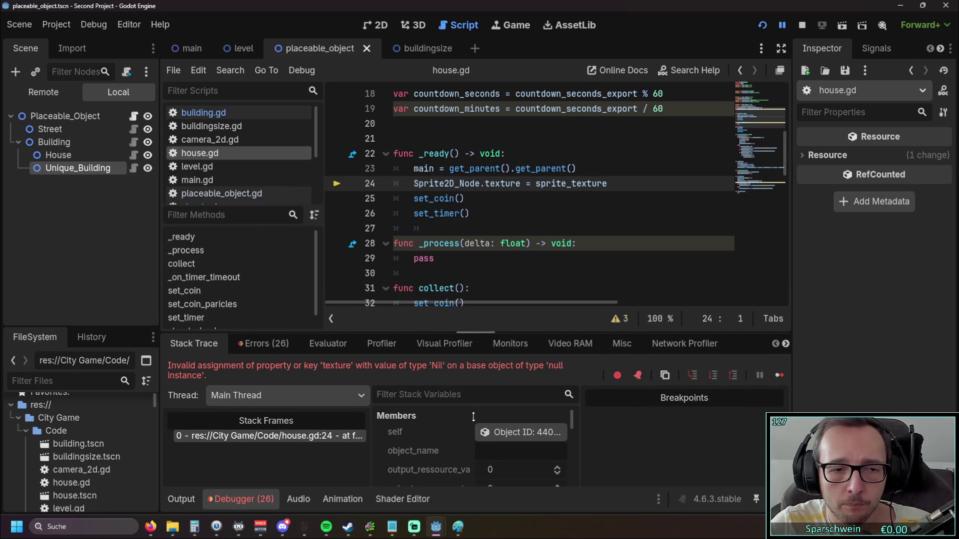
scroll(506, 255, up, 3)
scroll(506, 255, up, 2)
scroll(506, 252, down, 7)
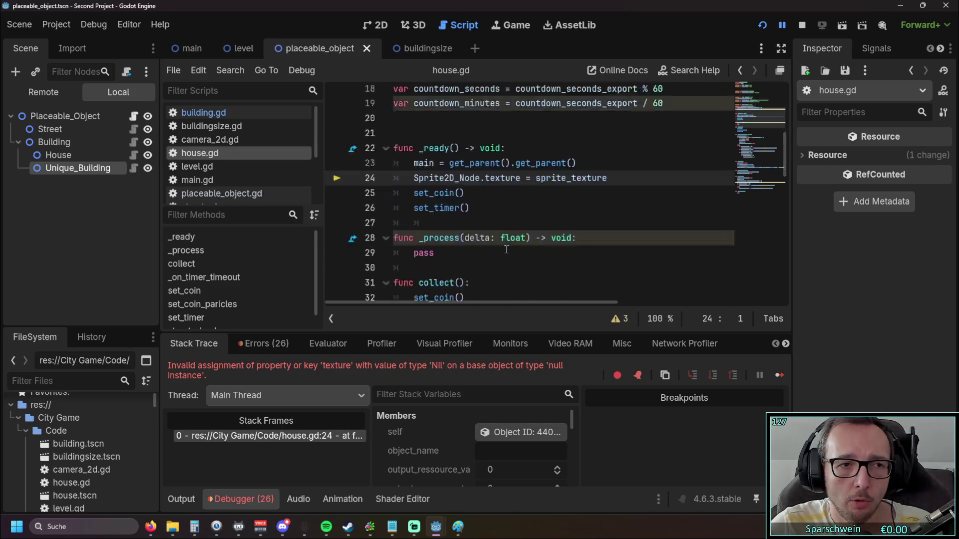
scroll(506, 249, up, 1)
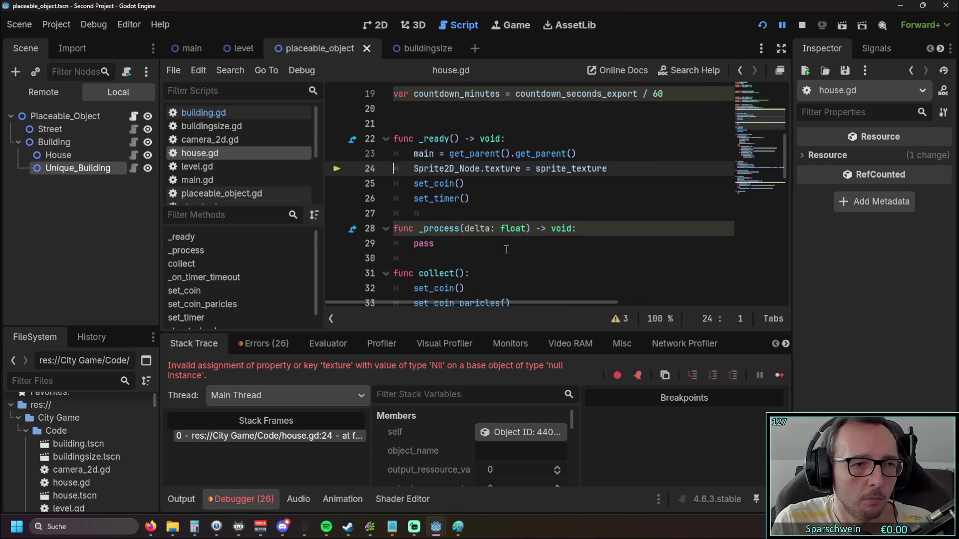
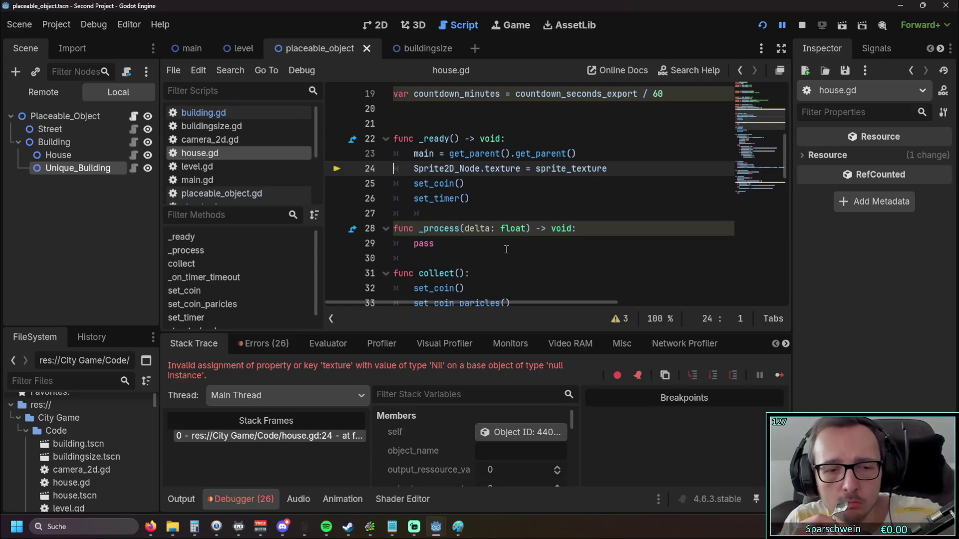
- Add a street_check() function with an indented pass body right after set_timer()
key(ctrl+End)
key(Up)
key(Up)
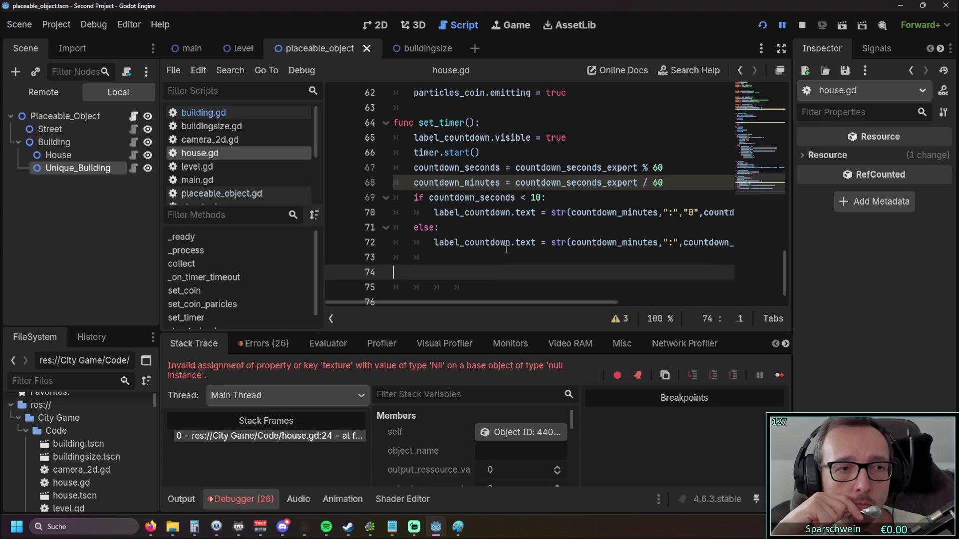
key(End)
key(ctrl+z)
key(ctrl+z)
key(ctrl+z)
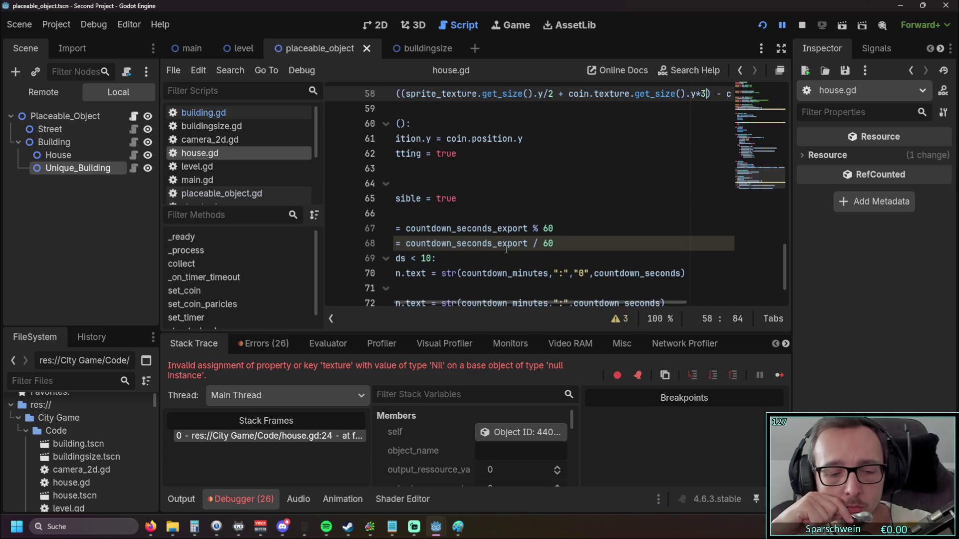
key(Down)
key(Down)
key(Down)
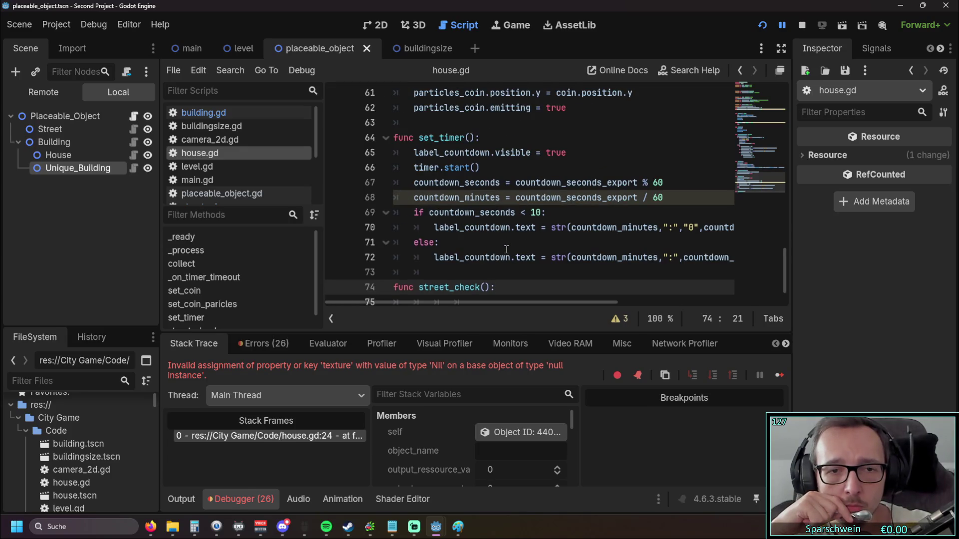
key(Delete)
key(Return)
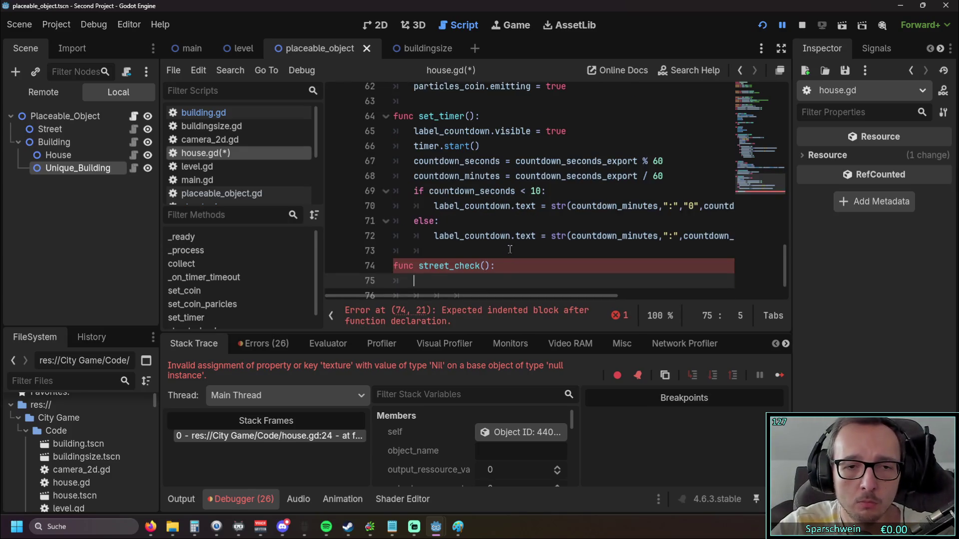
text(pass)
ctrl+scroll(506, 248, up, 1)
- Save house.gd with Ctrl+S and select the Unique_Building node in the scene tree
key(ctrl+s)
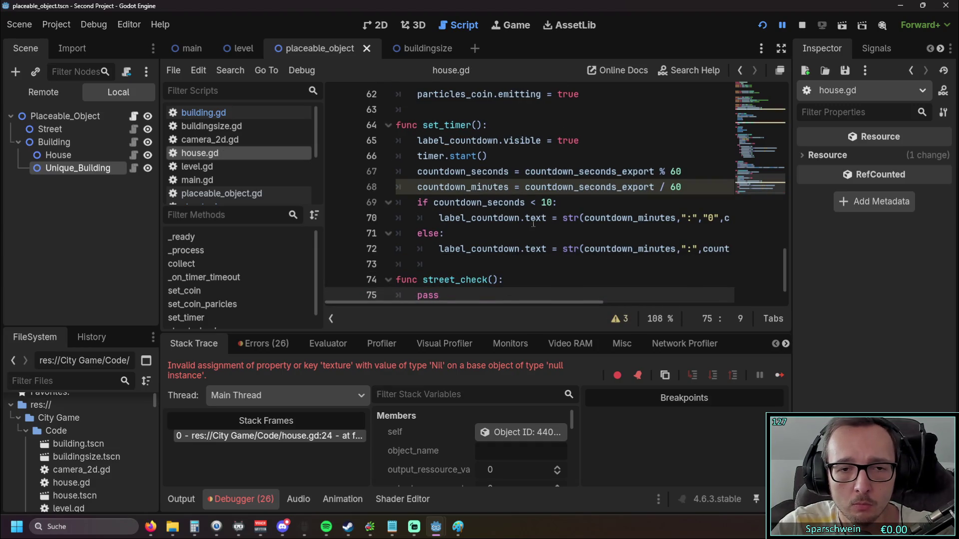
scroll(522, 235, up, 2)
click(526, 230)
scroll(529, 229, down, 3)
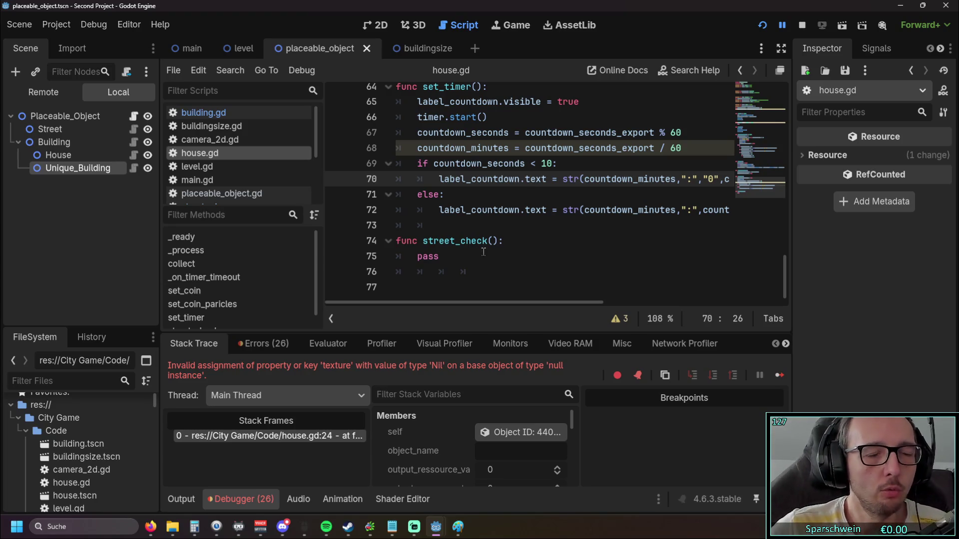
click(70, 163)
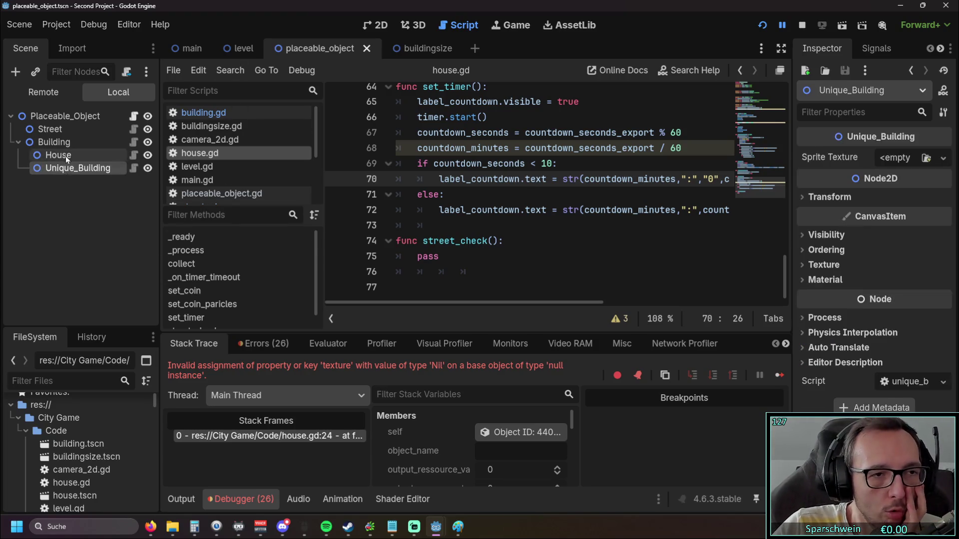
- Inspect the Building, Street, Placeable_Object, House and Unique_Building nodes, then select house.gd in the file list
click(69, 142)
click(68, 126)
click(70, 121)
click(62, 143)
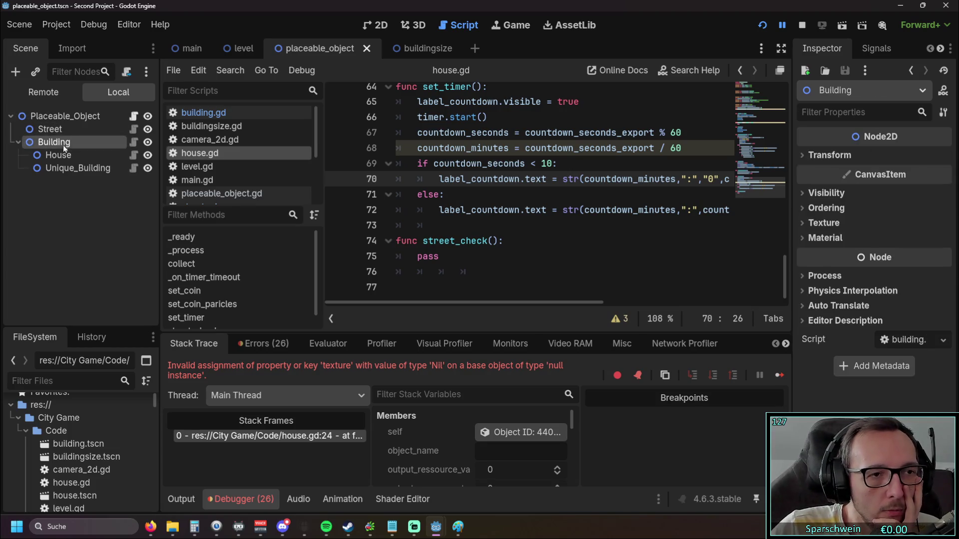
click(62, 155)
click(64, 167)
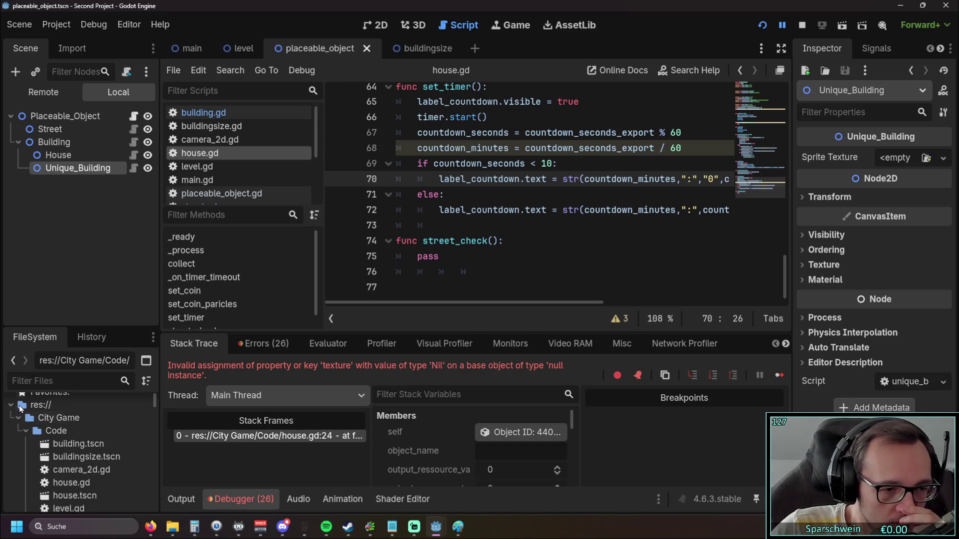
scroll(85, 440, down, 2)
click(88, 459)
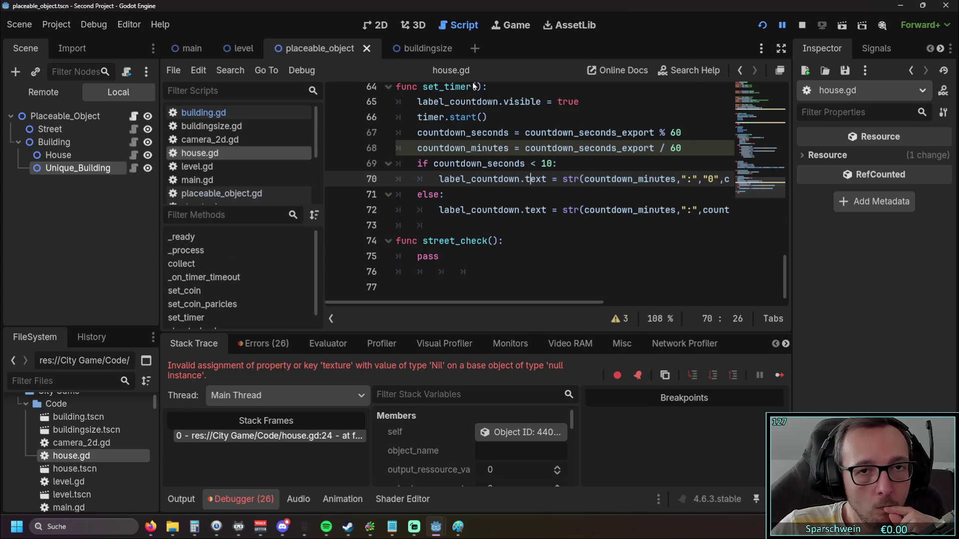
- Open a new empty scene, toggle between Remote and Local scene trees, then close it
click(478, 56)
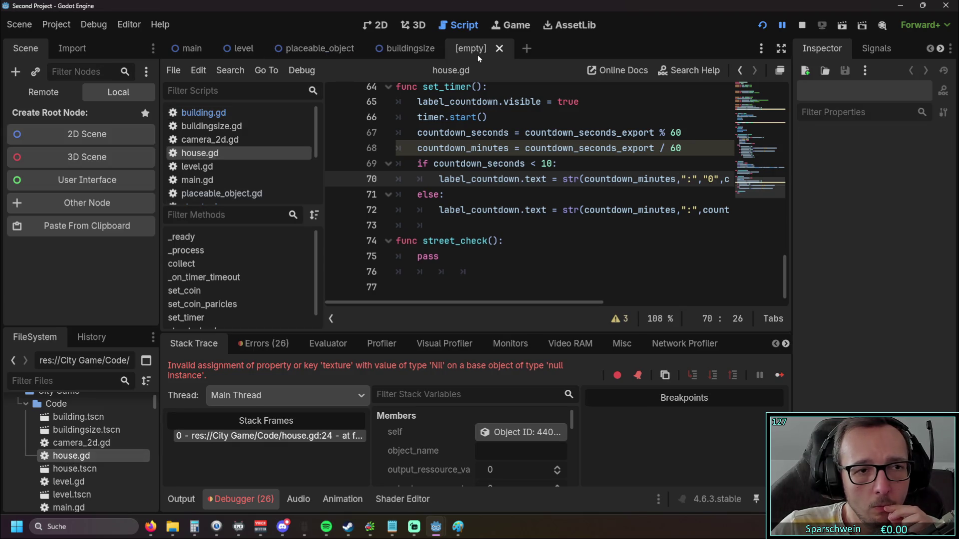
click(51, 97)
click(121, 97)
click(47, 95)
click(128, 96)
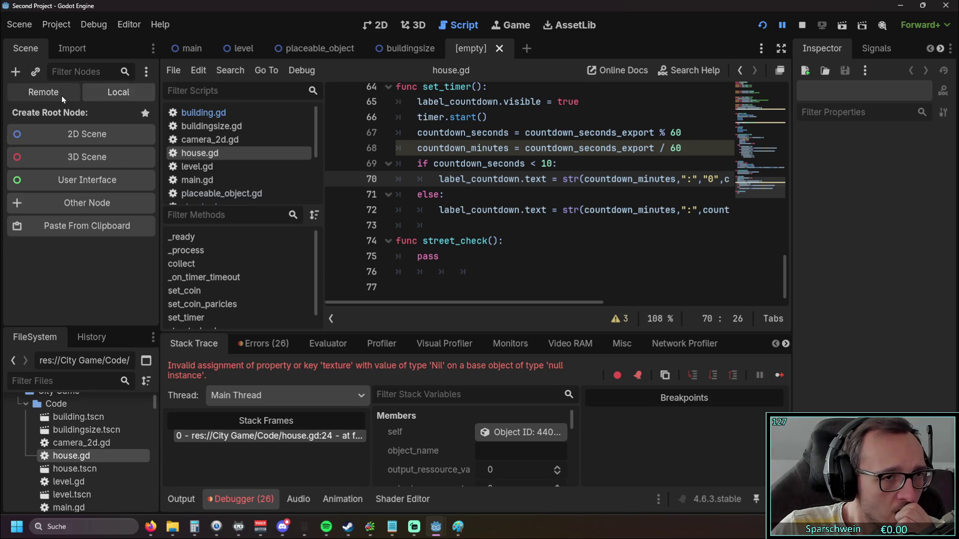
click(499, 49)
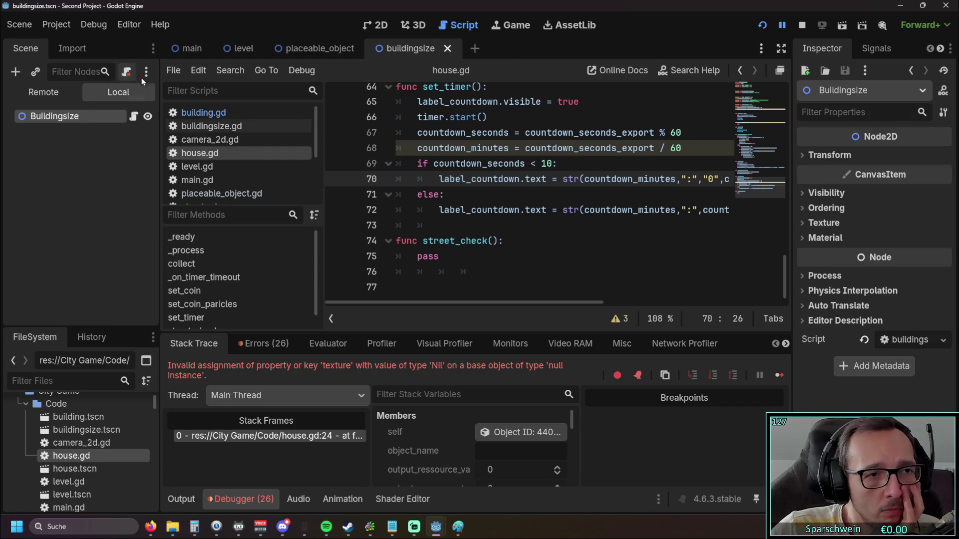
- Switch from the level scene back to placeable_object and select the Unique_Building node
click(255, 49)
click(310, 48)
click(58, 155)
click(77, 167)
- Scroll house.gd in the script editor back up to its first line
scroll(457, 209, up, 1)
scroll(457, 208, up, 20)
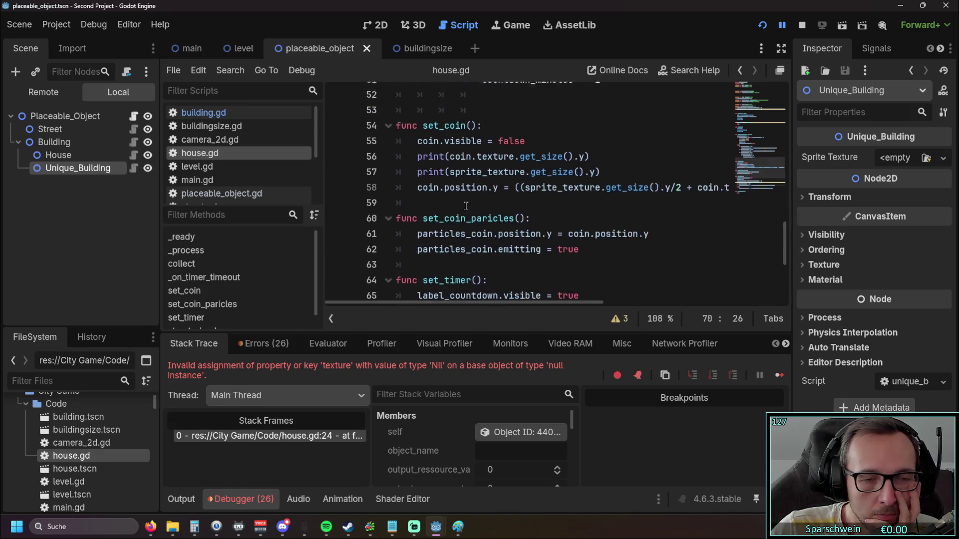
scroll(80, 444, down, 2)
scroll(109, 425, down, 6)
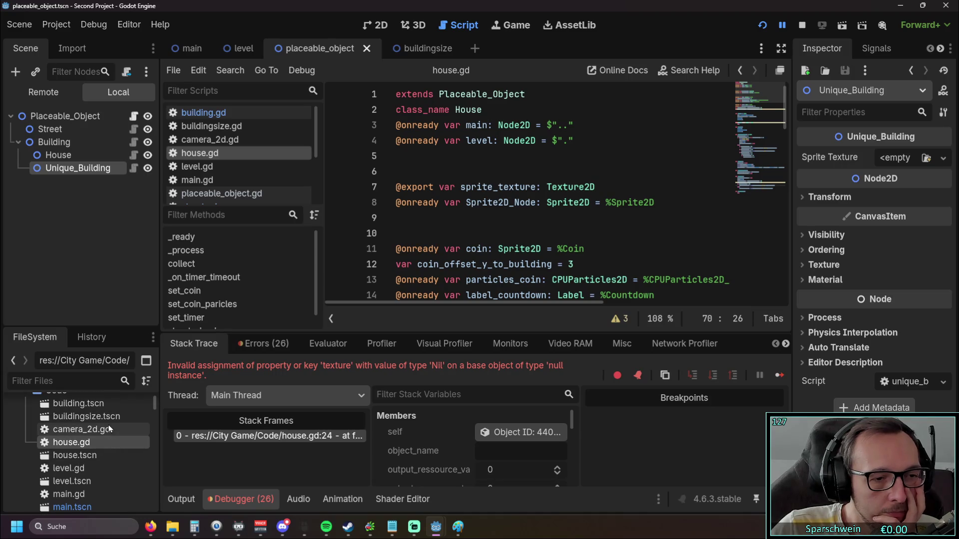
scroll(101, 425, up, 4)
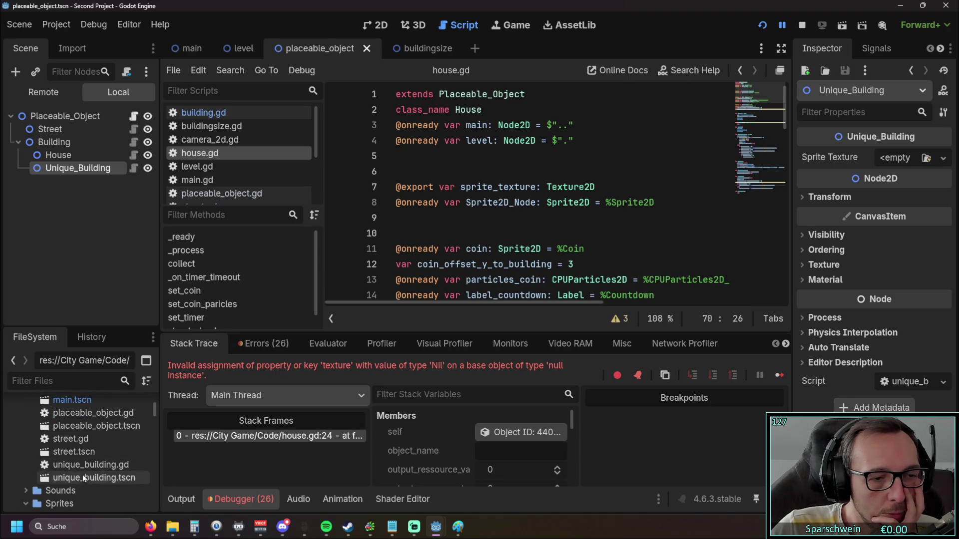
scroll(93, 459, up, 2)
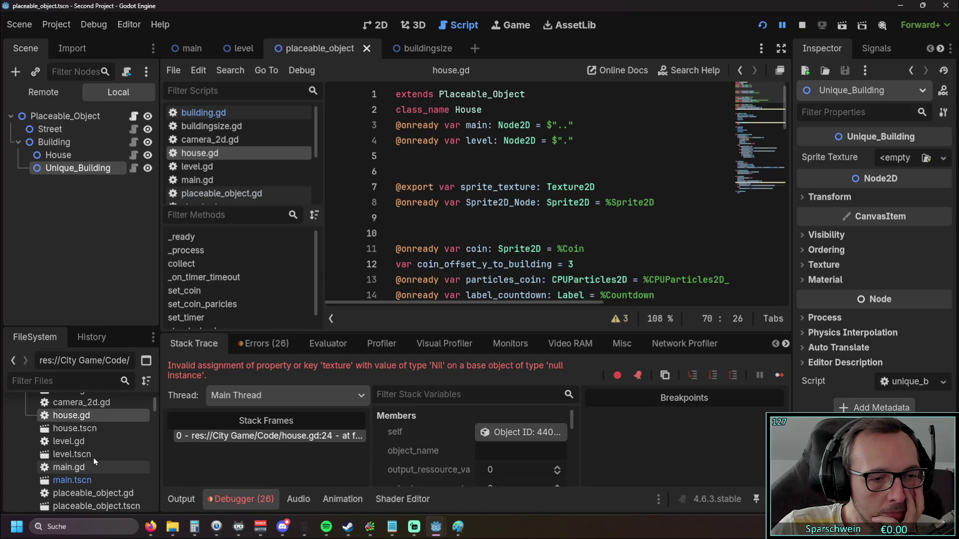